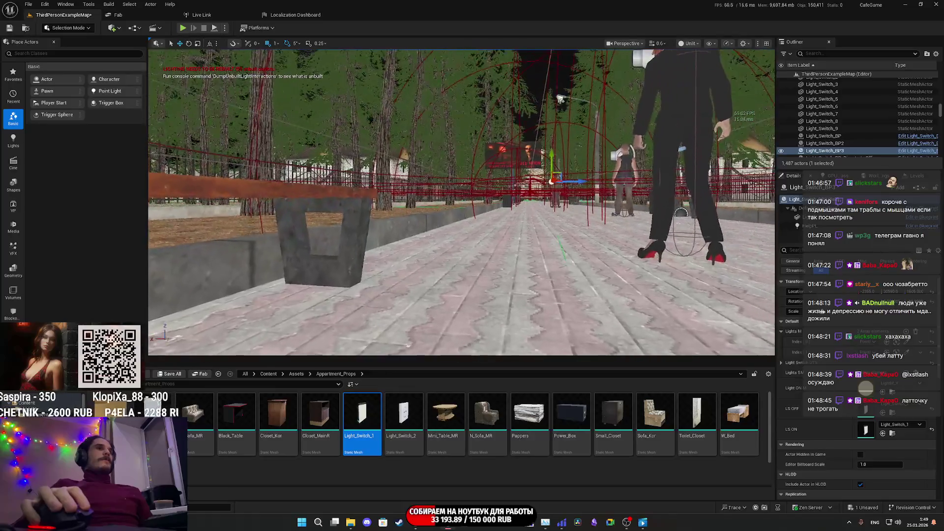
Fly the viewport across the plaza into the cafe and select the NPC seated at the red table
left_click_drag(462, 202, 411, 203)
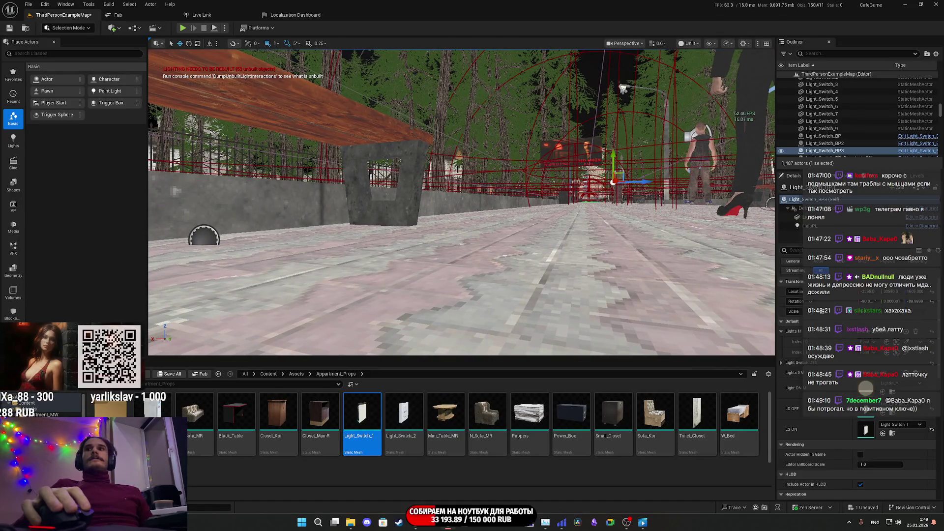
left_click_drag(411, 203, 339, 204)
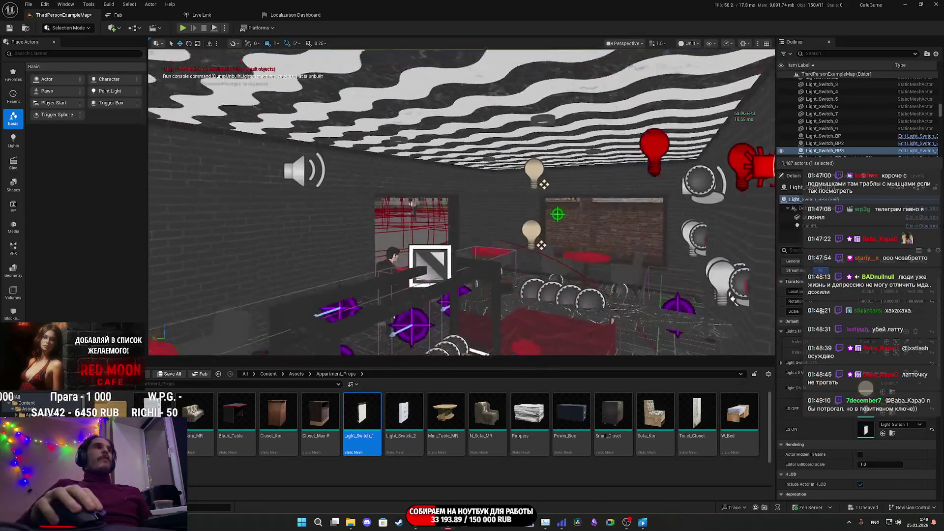
left_click_drag(339, 205, 329, 182)
left_click_drag(665, 127, 658, 127)
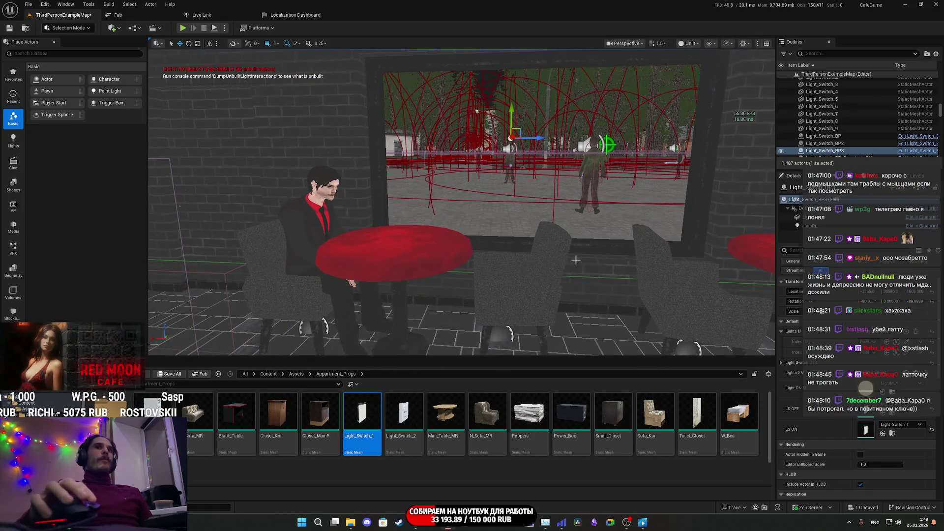
left_click(305, 209)
Move the view past the window and select the chair beside the seated NPC
left_click_drag(305, 209, 305, 195)
mouse_move(496, 228)
left_mouse_down()
mouse_move(496, 217)
mouse_move(501, 239)
mouse_move(526, 231)
mouse_move(516, 236)
mouse_move(528, 240)
mouse_move(521, 236)
mouse_move(526, 285)
left_mouse_up()
left_click(529, 288)
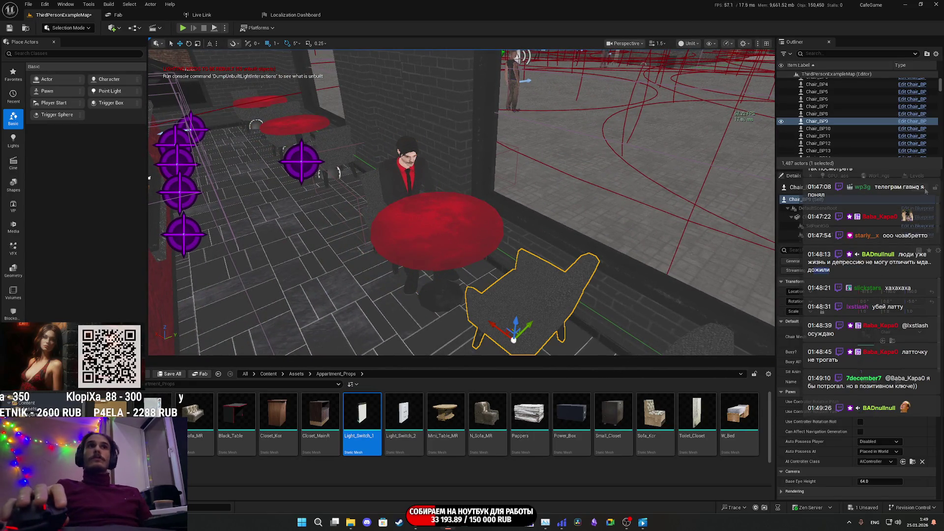
left_click(917, 208)
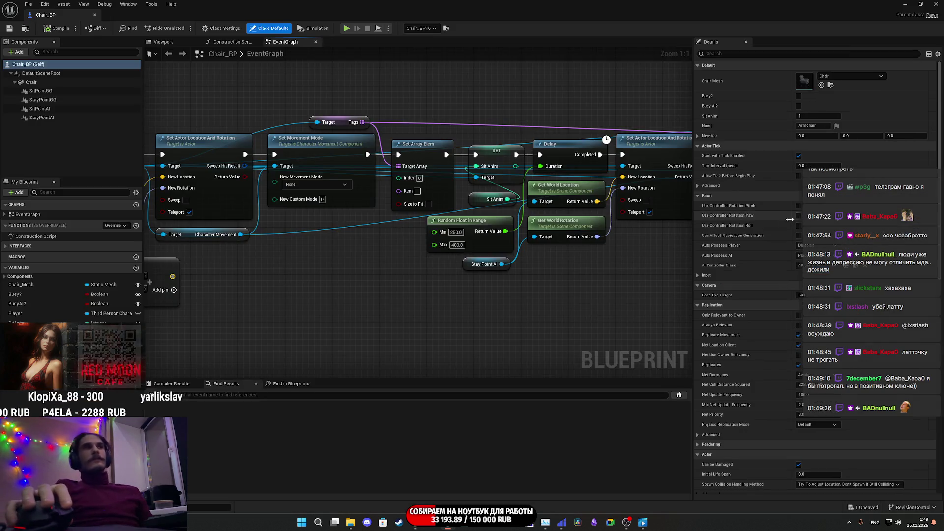
mouse_move(318, 262)
left_mouse_down()
mouse_move(688, 246)
mouse_move(530, 289)
left_mouse_up()
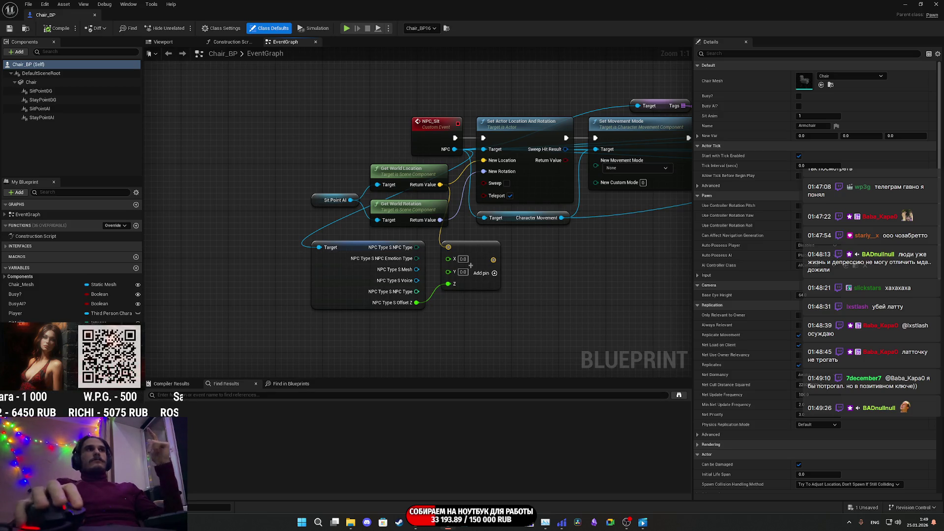
left_click(937, 4)
scroll(585, 250, "up", 3)
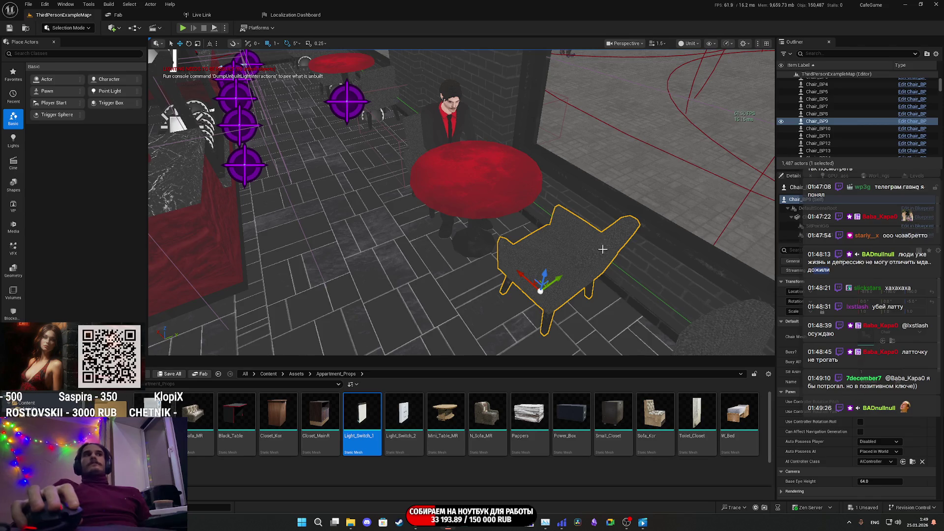
Scroll the Content Browser, then restore and re-maximise the editor window
key("a")
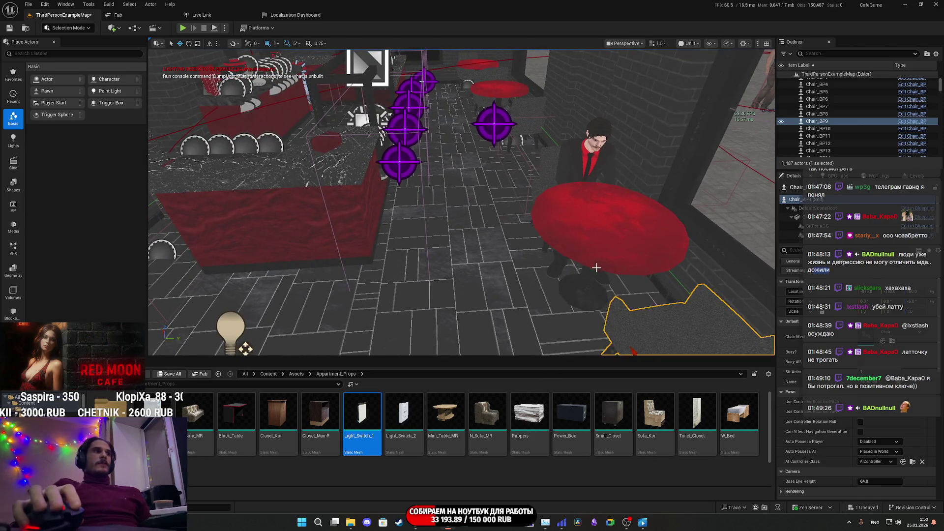
scroll(596, 266, "down", 3)
left_click(270, 375)
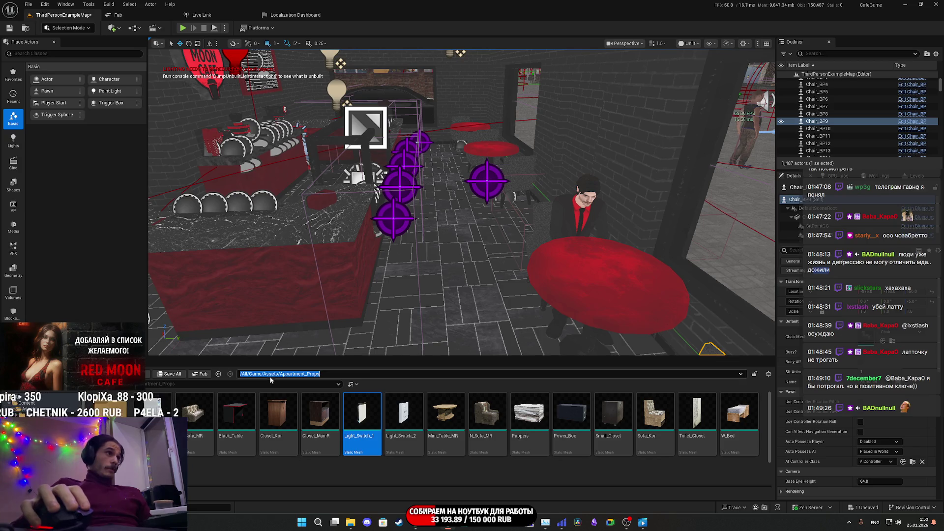
key("super+Down")
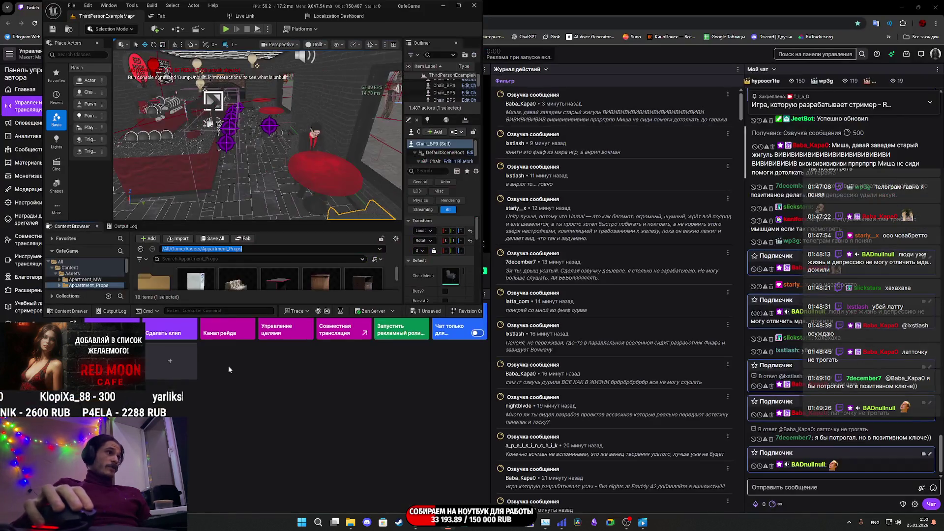
double_click(416, 13)
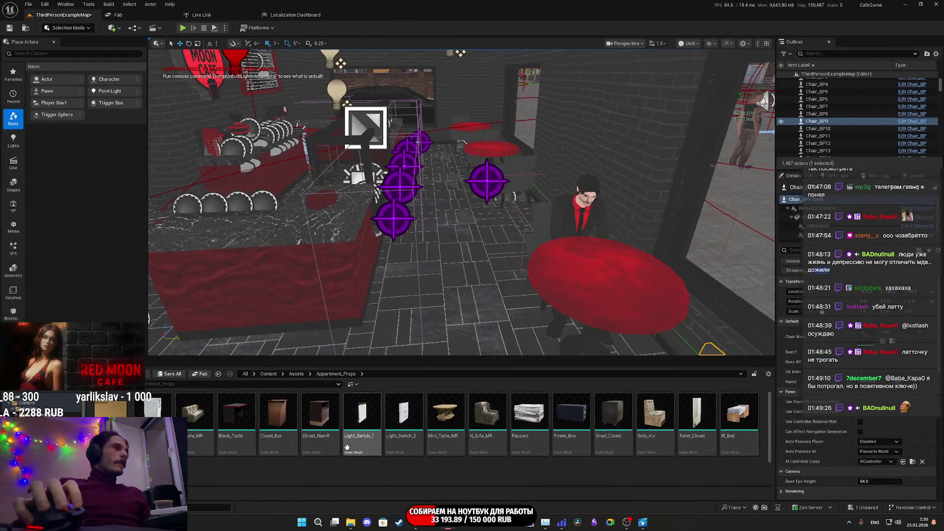
Browse from Content into Custom_Variables > NPC and open the Random_NPC_DT data table
left_click(296, 374)
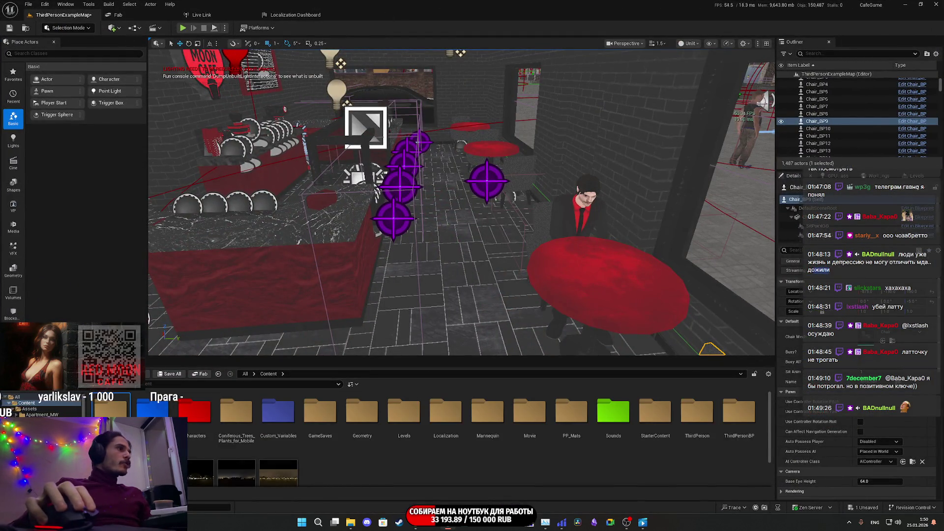
double_click(278, 410)
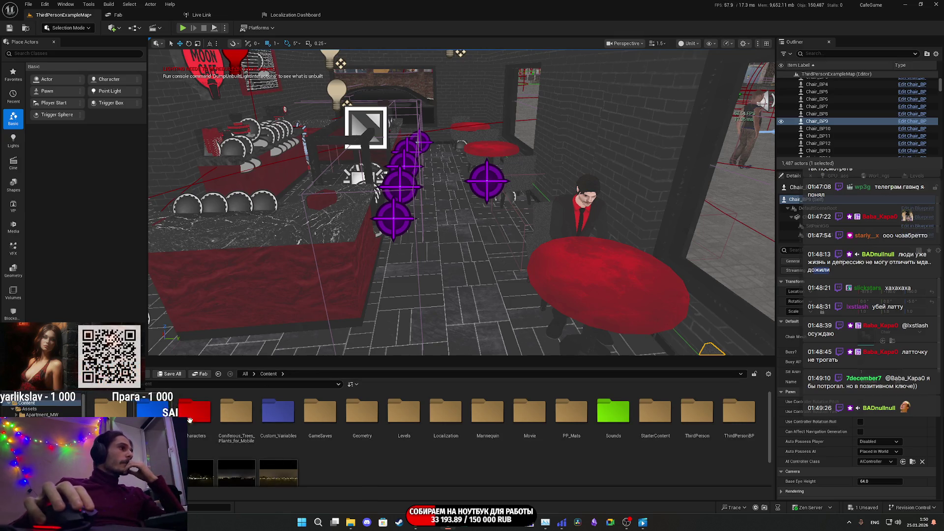
double_click(167, 411)
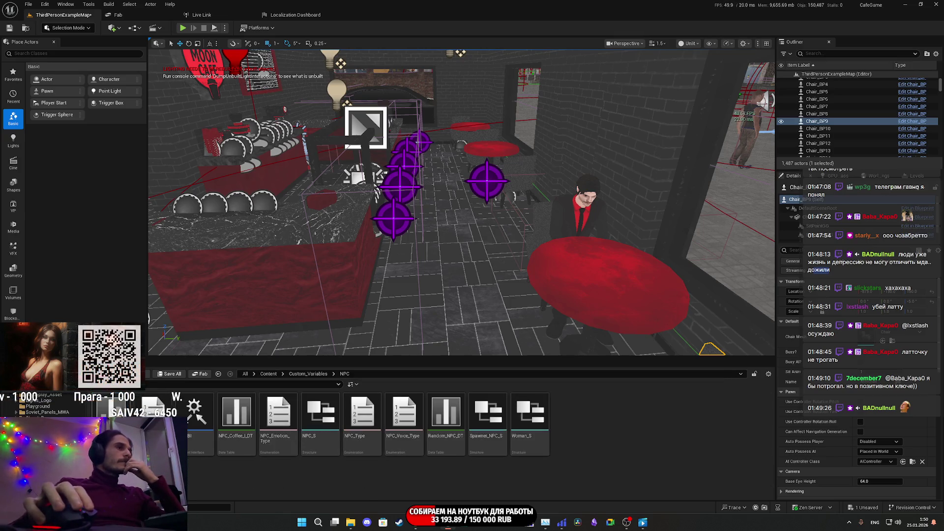
double_click(450, 418)
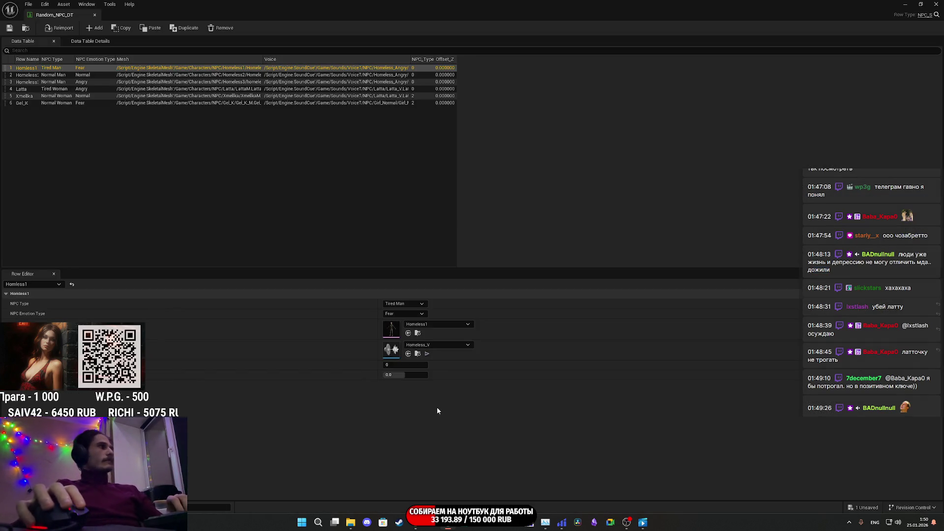
Set Offset_Z to 10 for the Homeless1, Homeless2 and Homeless3 rows
type("0")
key("Return")
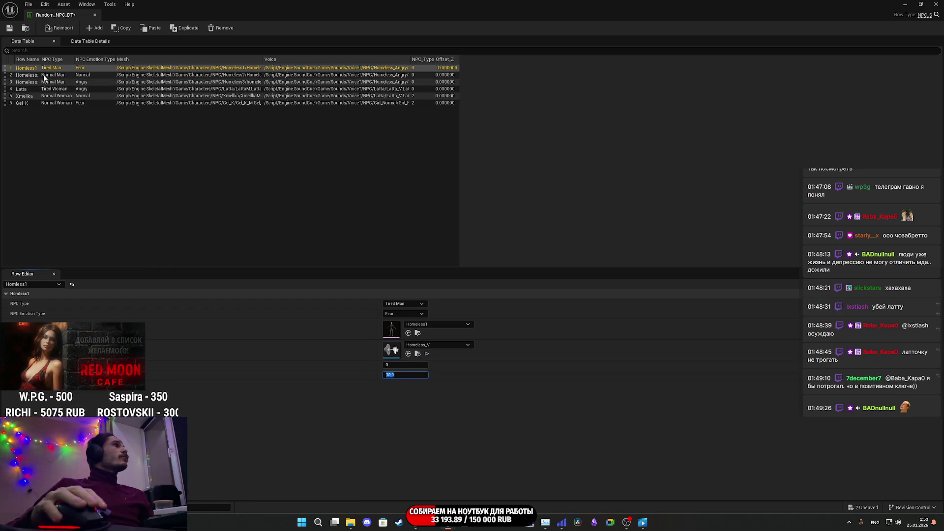
left_click(49, 75)
key("Return")
left_click(39, 83)
left_click(397, 375)
type("10")
key("Return")
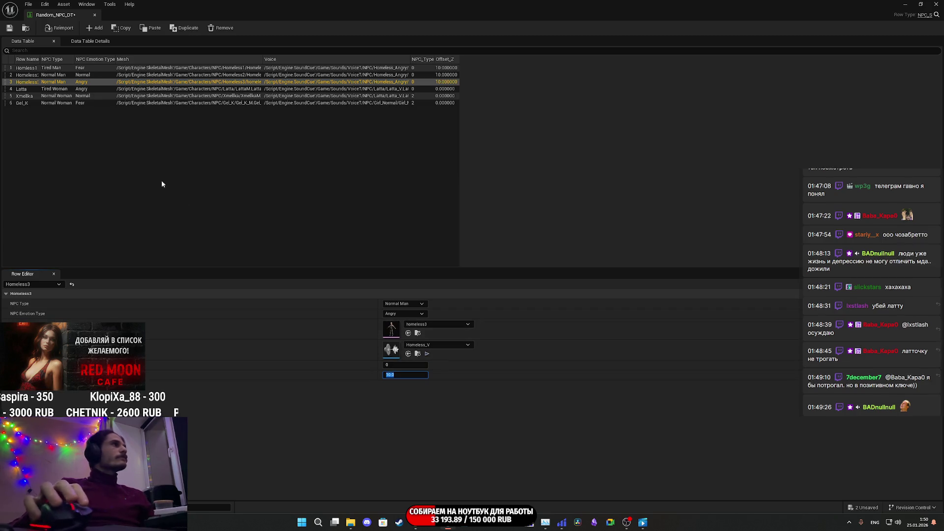
Set Gel_K's Offset_Z to 10, save Random_NPC_DT and return to the level editor
left_click(28, 103)
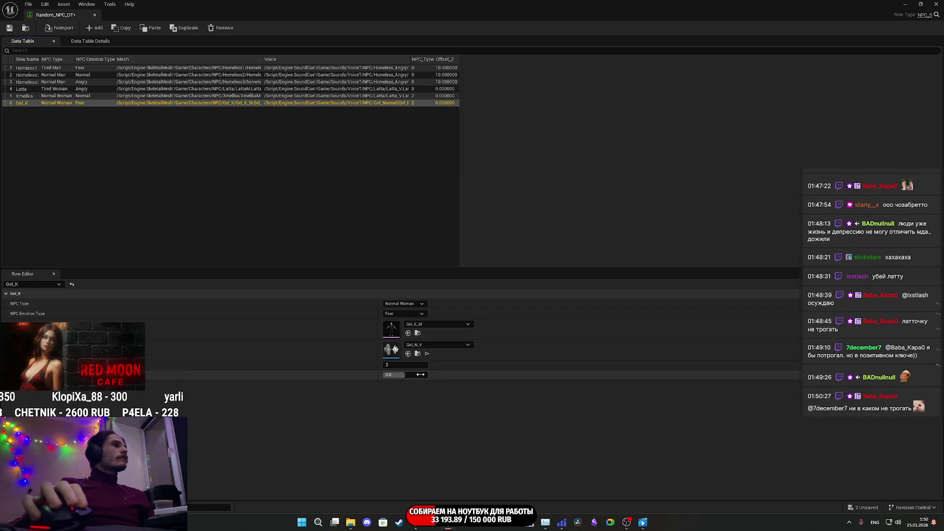
type("0")
key("Return")
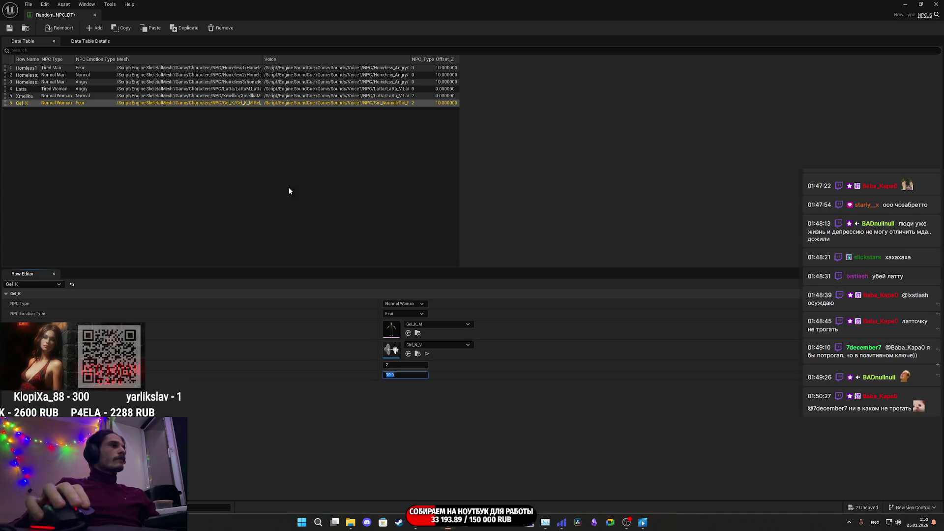
left_click(10, 28)
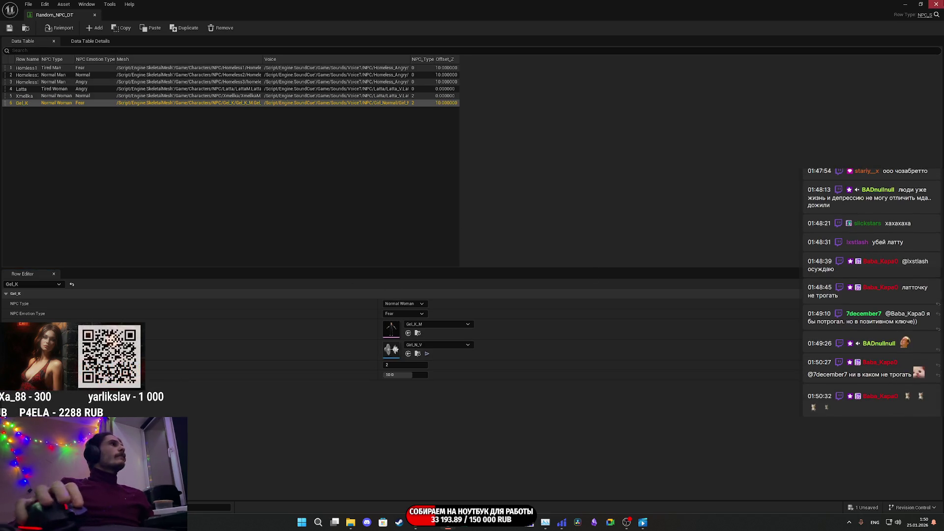
key("alt+Tab")
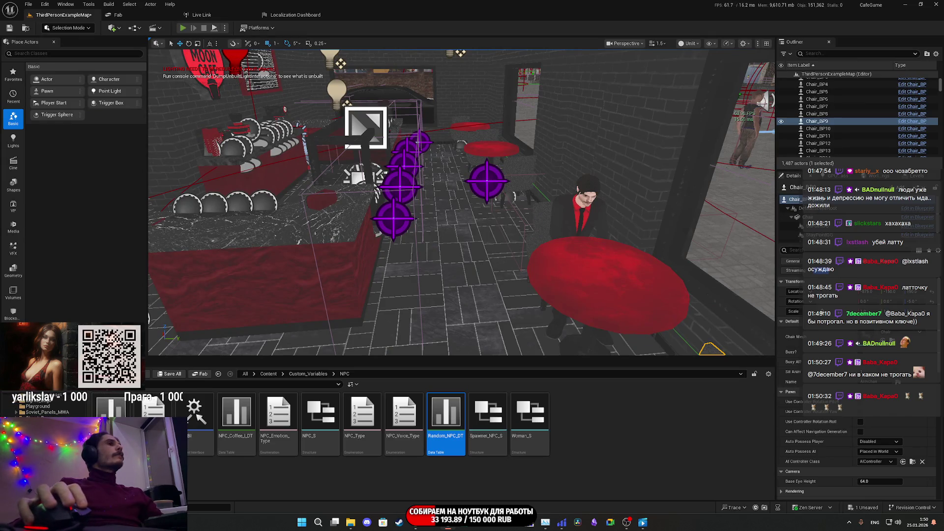
Play the level full screen and walk past the red-haired woman to the restroom light switch
left_click(183, 28)
key("F11")
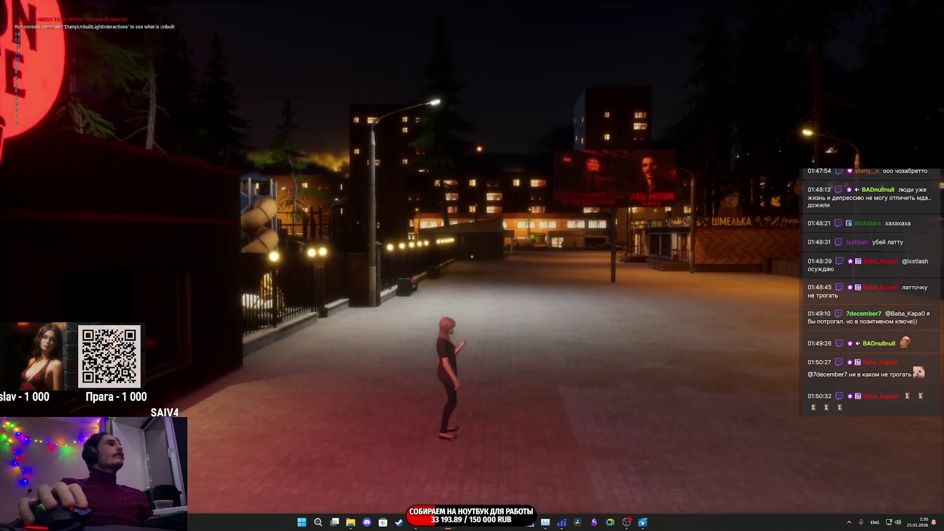
key("w")
key("w")
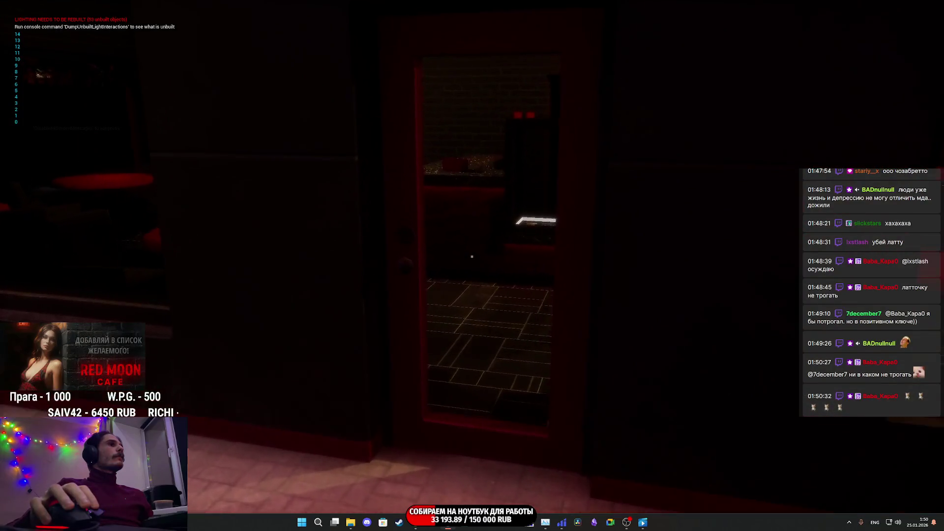
key("w")
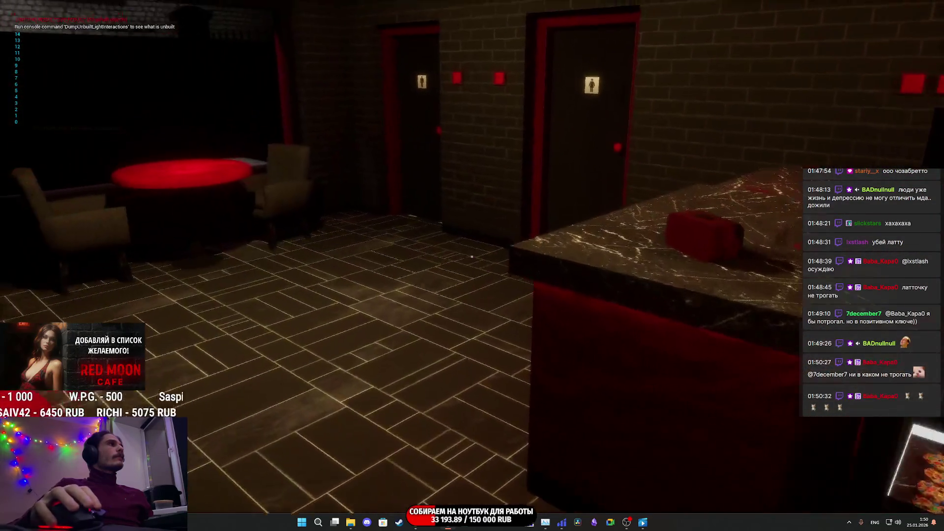
key("w")
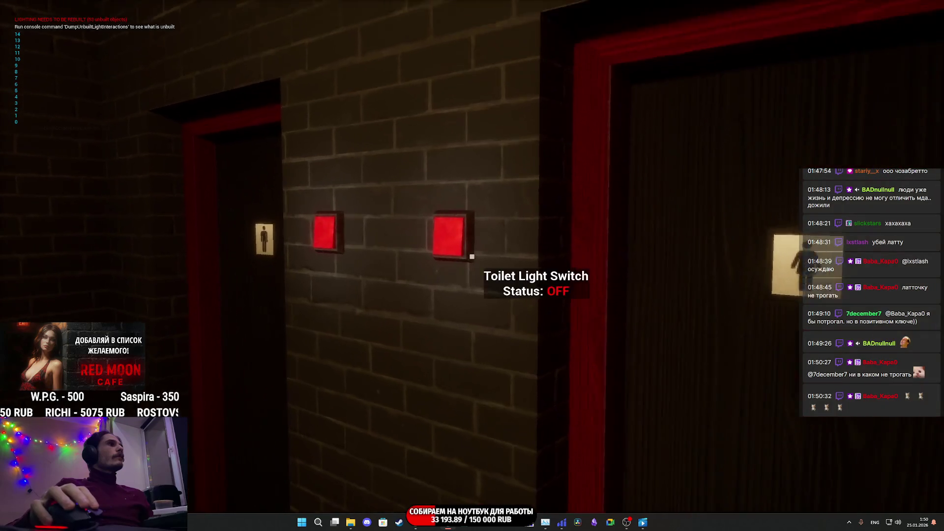
mouse_move(472, 256)
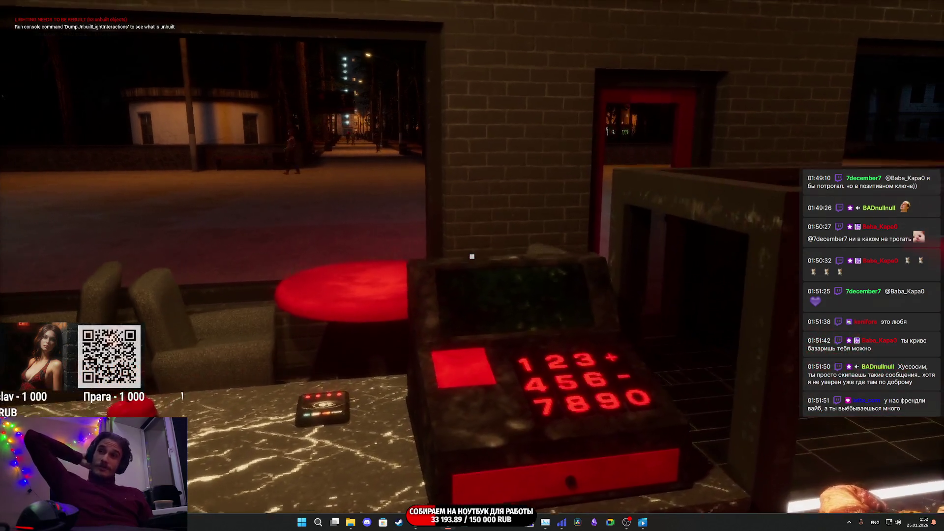
Strafe back and forth along the counter to look over the café tables and coffee machine
key("a")
key("d")
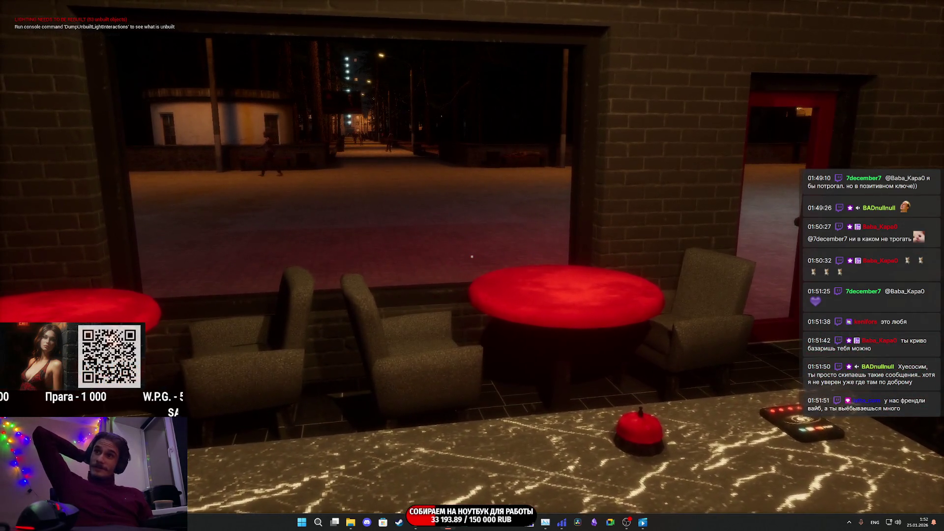
key("d")
key("d")
key("a")
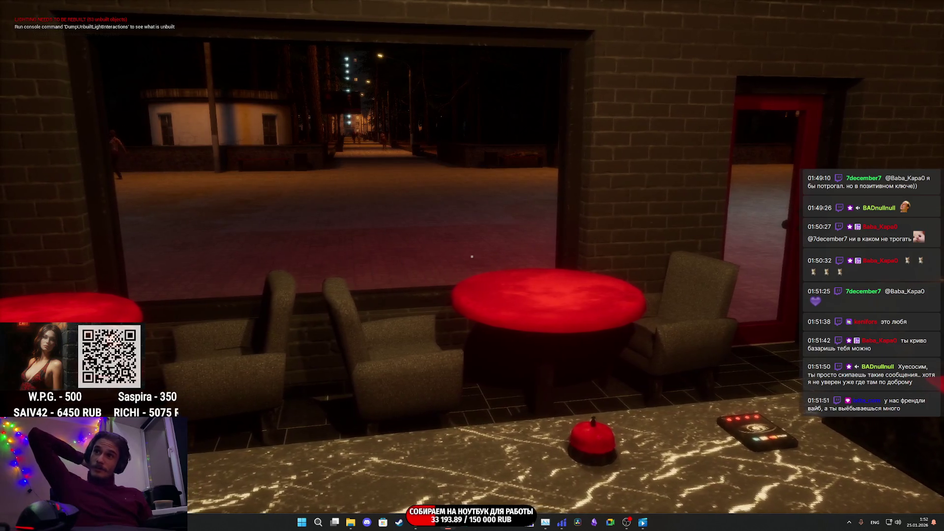
key("d")
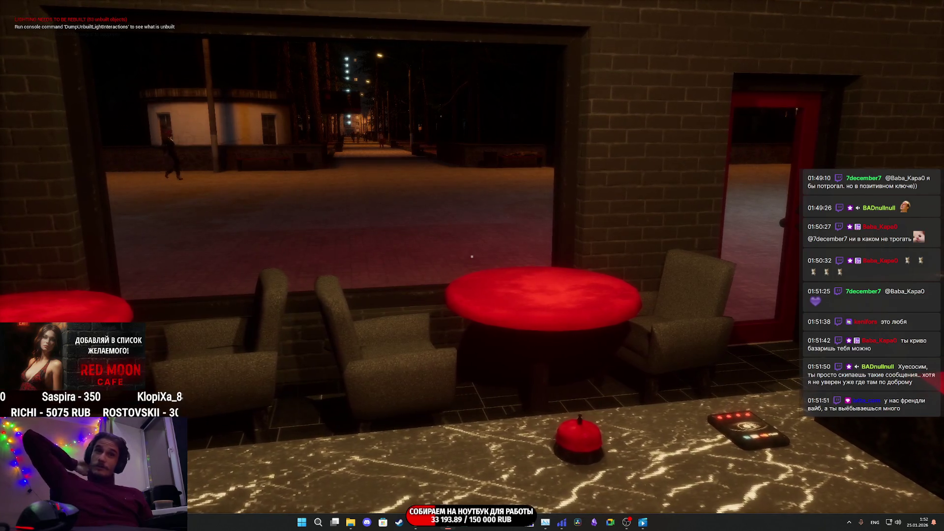
key("a")
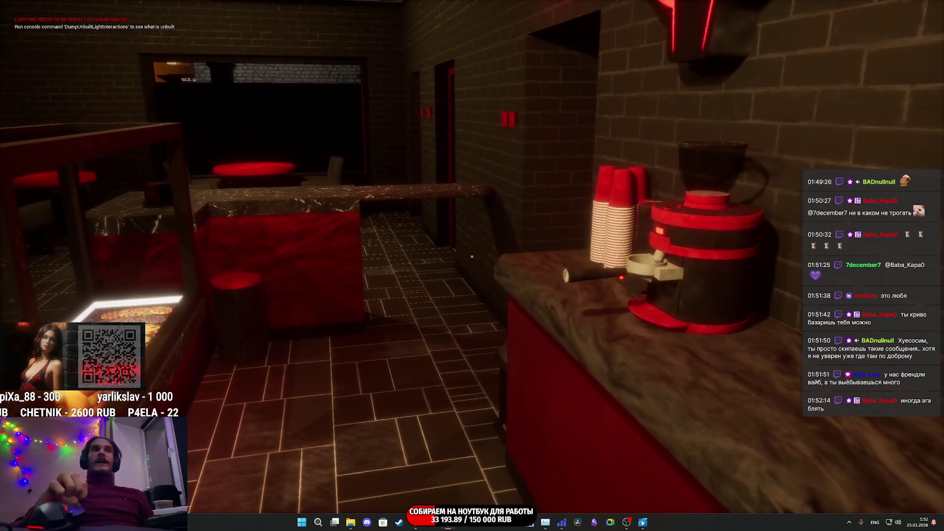
key("d")
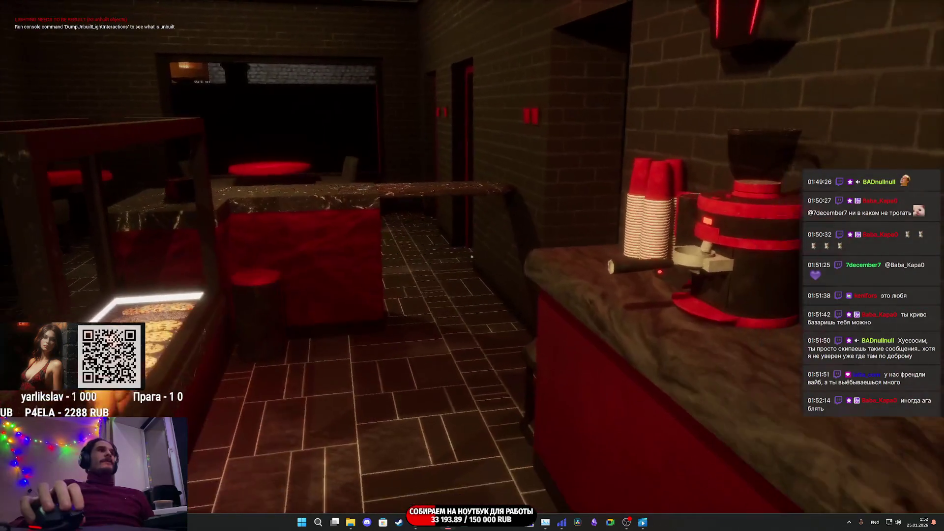
Walk past the red partition and tables to the red doorway and close the restroom door
key("w")
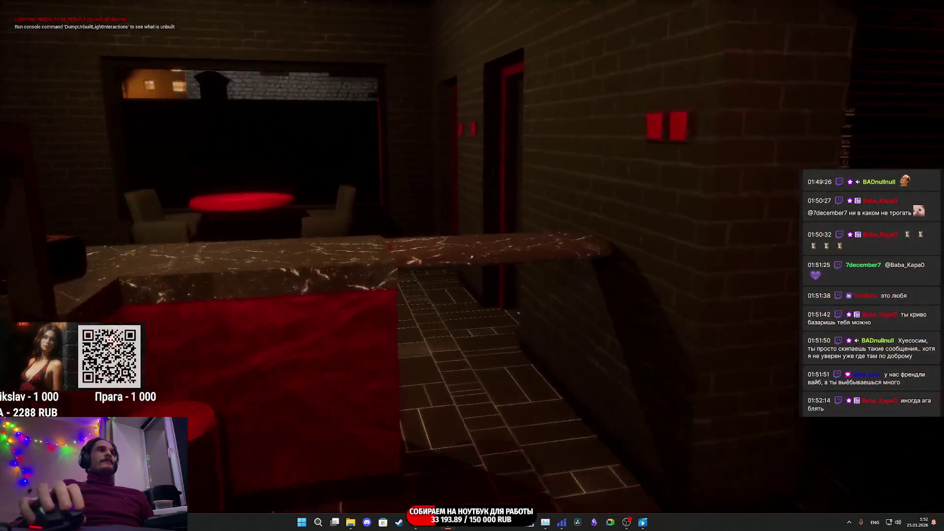
key("w")
key("w")
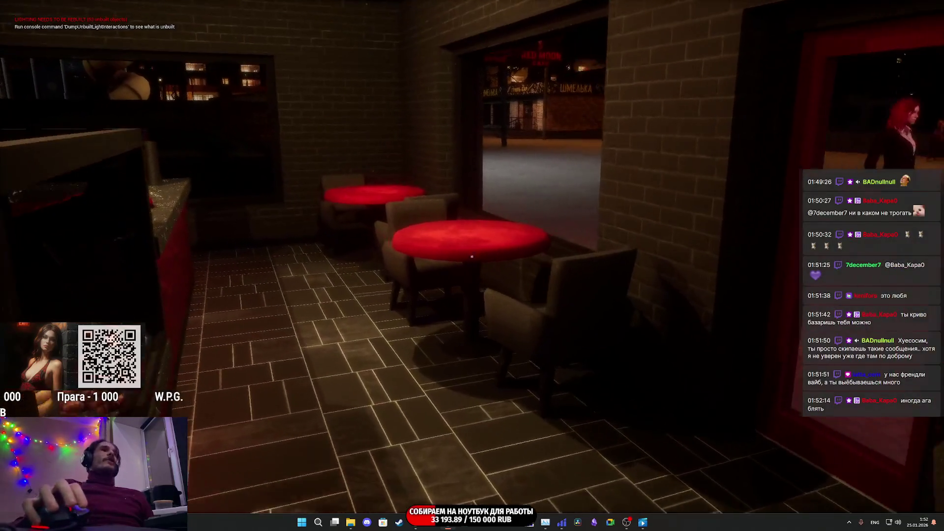
key("w")
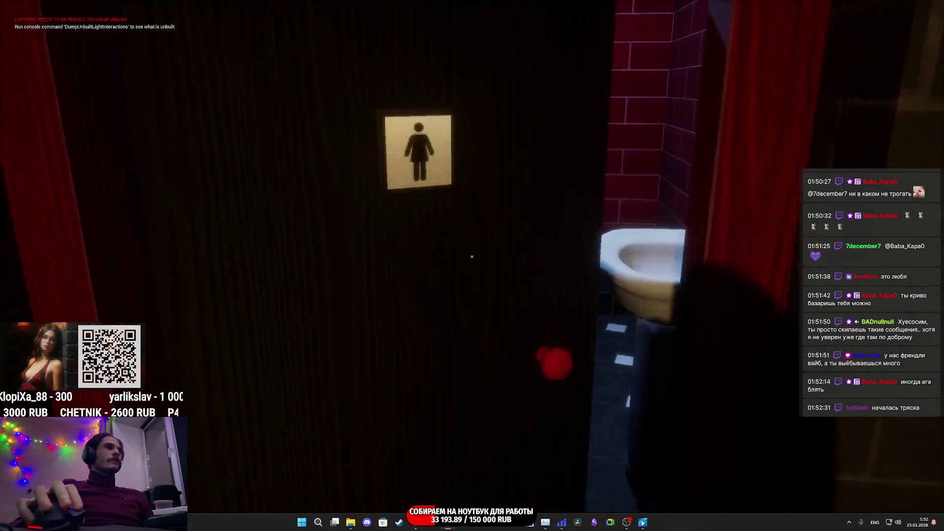
key("e")
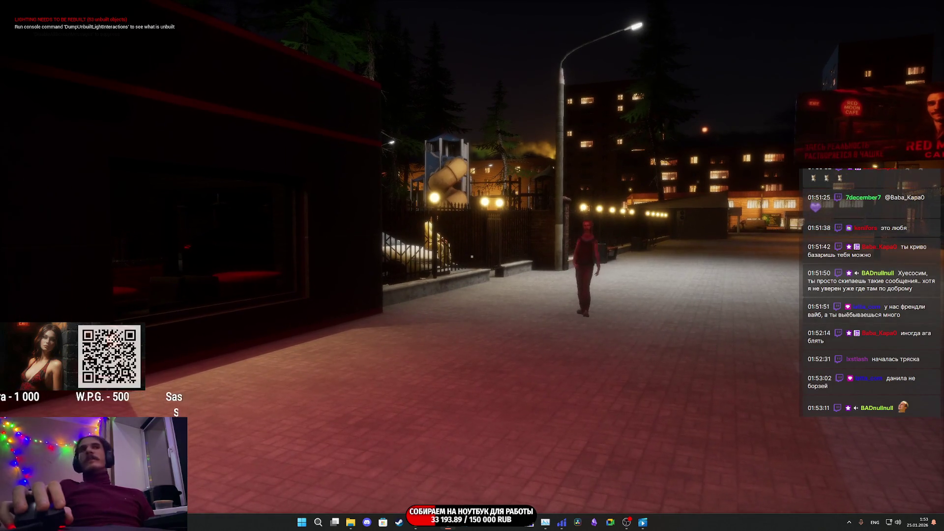
Quit the play-in-editor session with Esc and turn off the immersive viewport with F11
mouse_move(471, 257)
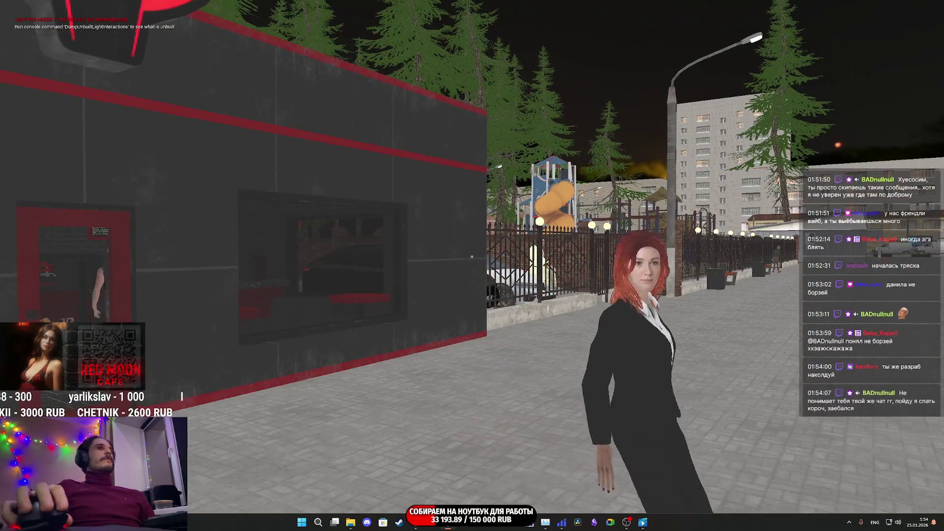
key("Escape")
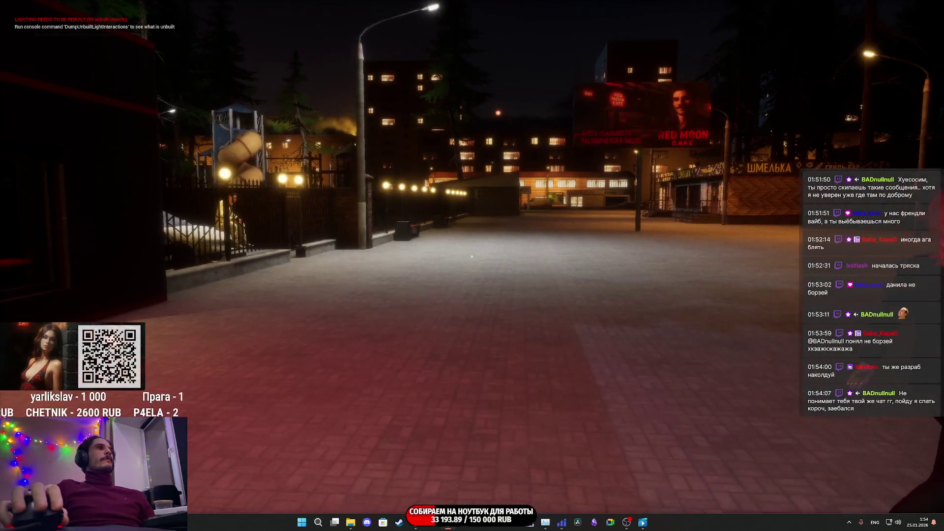
key("F11")
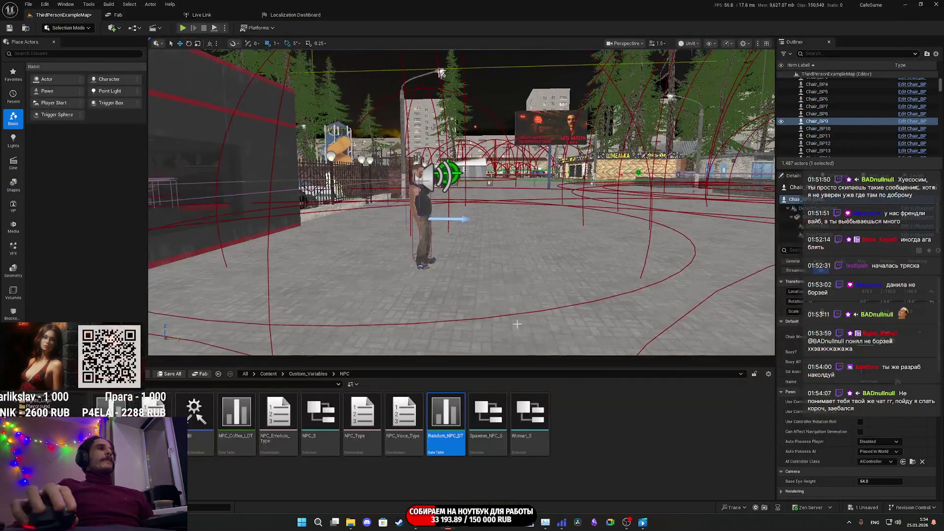
Open the Blueprint Editor for the street NPC NPC_Street_BP27
left_click(422, 203)
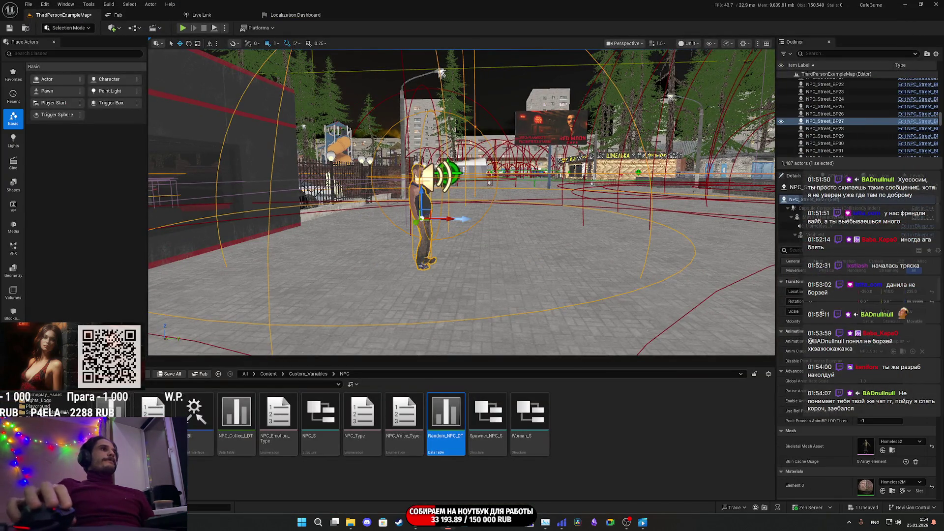
left_click(918, 190)
left_click(867, 216)
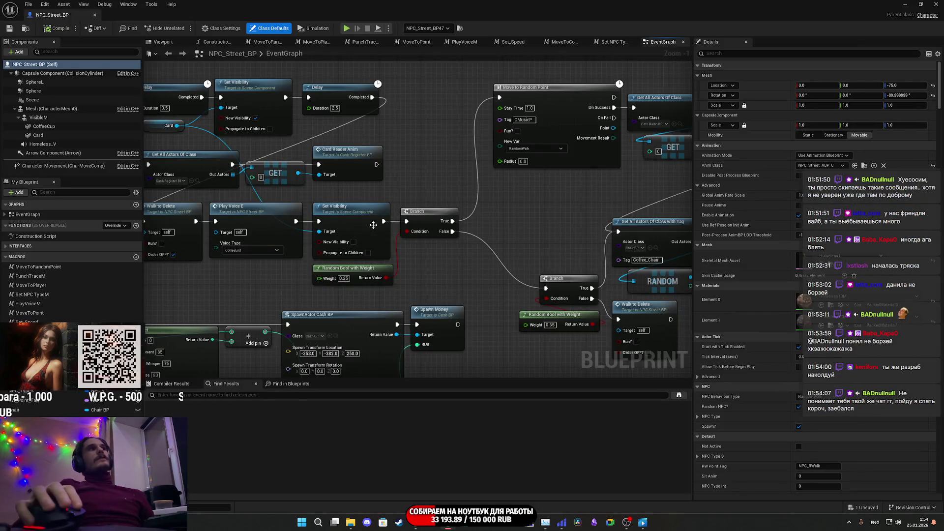
Save NPC_Street_BP, return to the level editor and start playing with Alt+P
mouse_move(383, 222)
left_mouse_down()
mouse_move(528, 266)
mouse_move(545, 288)
left_mouse_up()
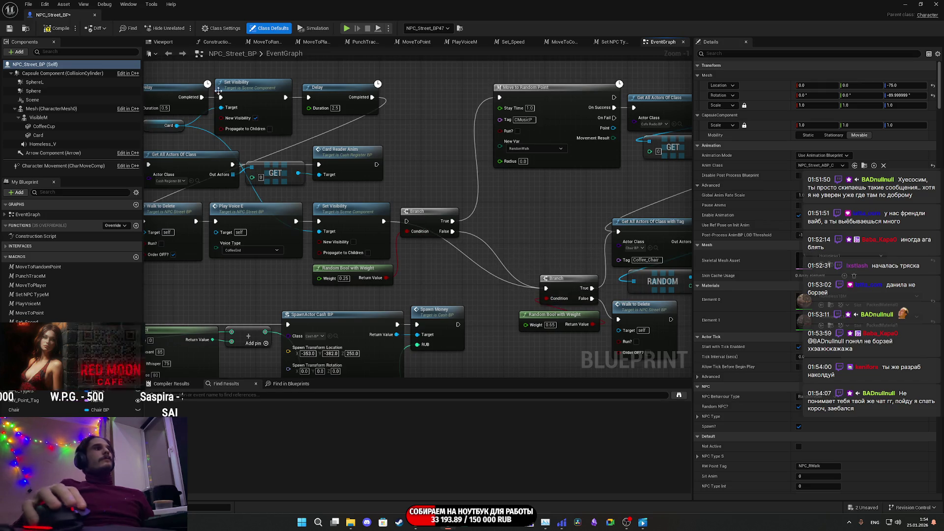
left_click(8, 28)
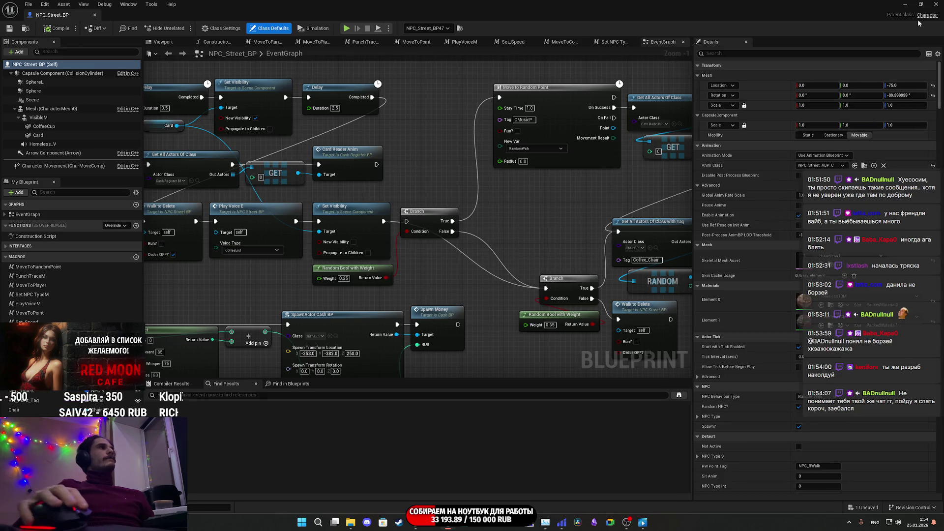
left_click(909, 4)
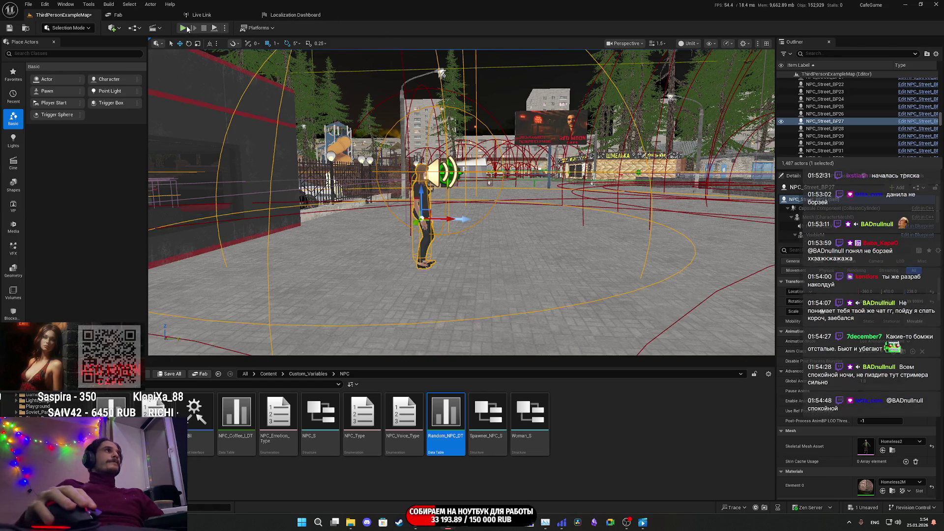
key("alt+p")
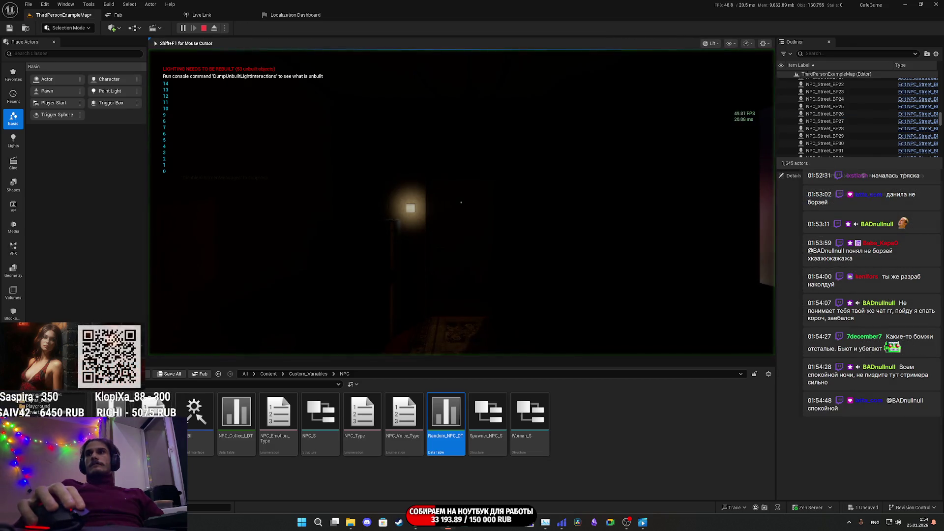
Walk into the café, past the counter and storage shelves, over to the coffee grinder
key("F11")
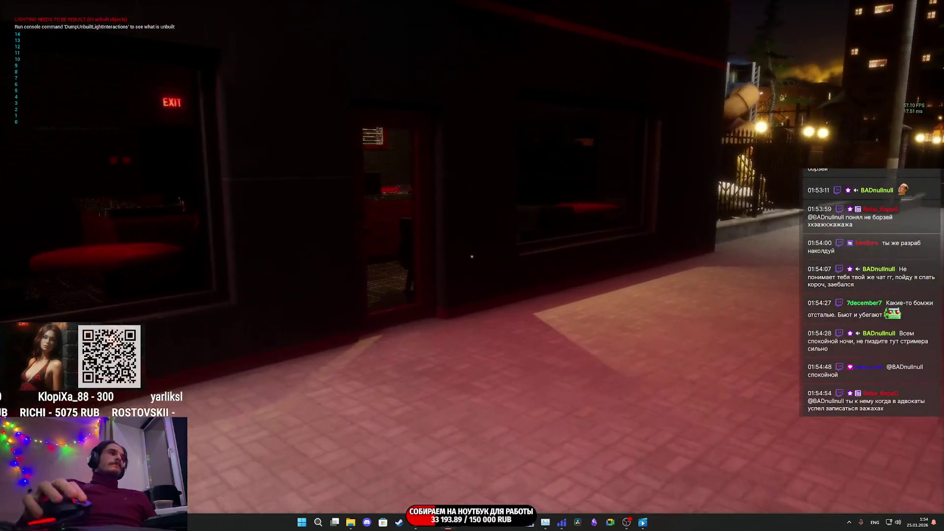
key("w")
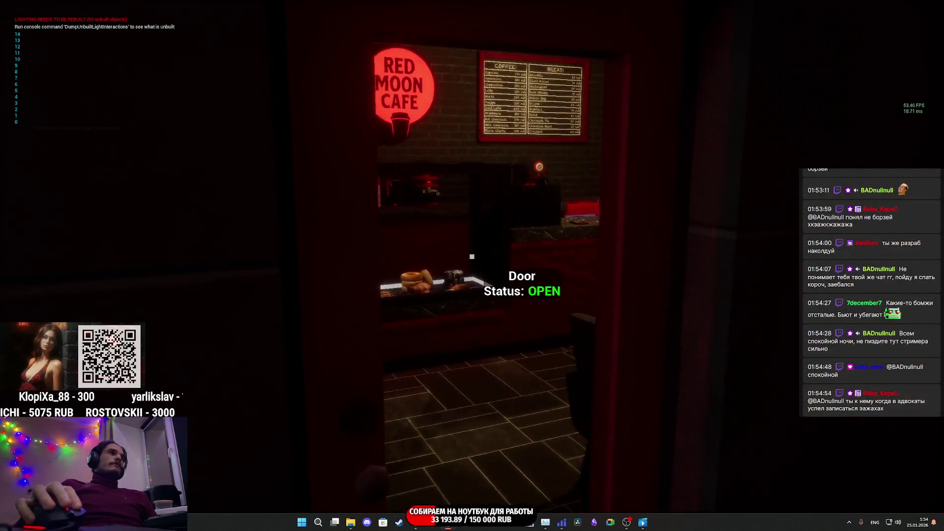
key("w")
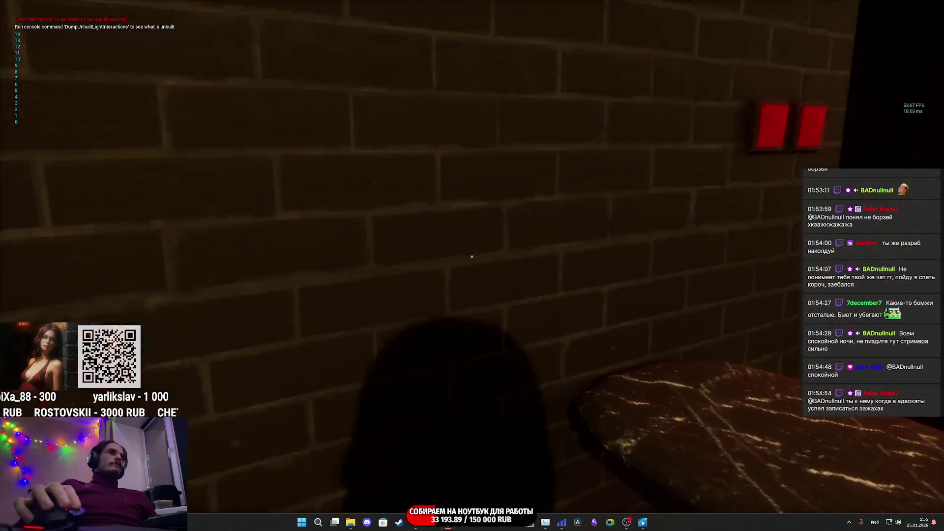
key("w")
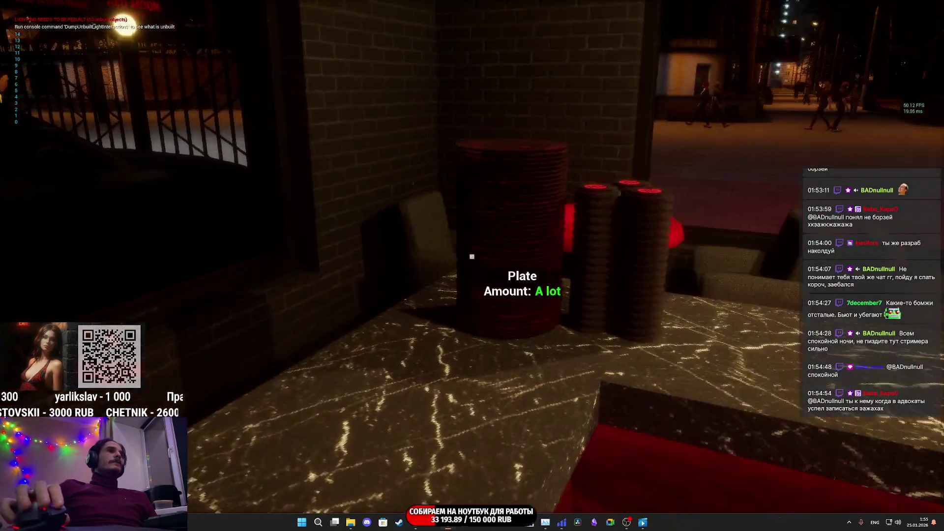
key("w")
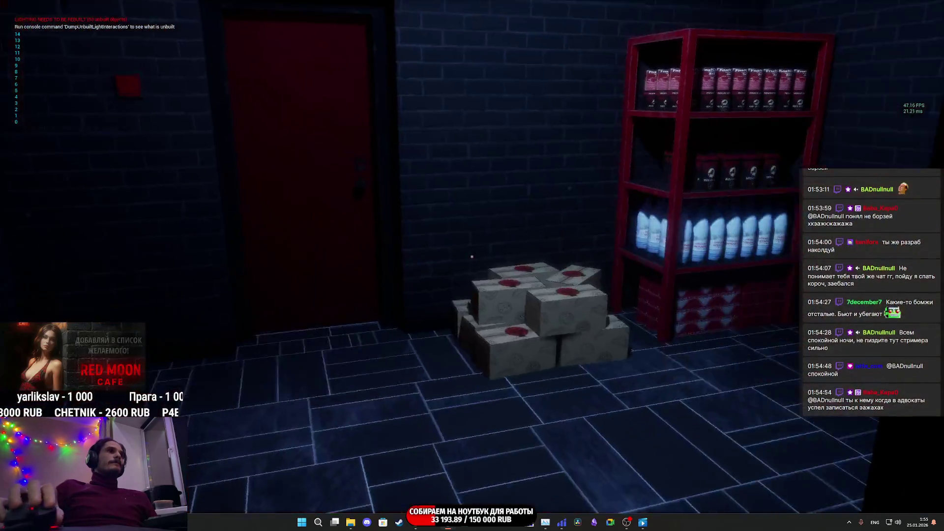
key("w")
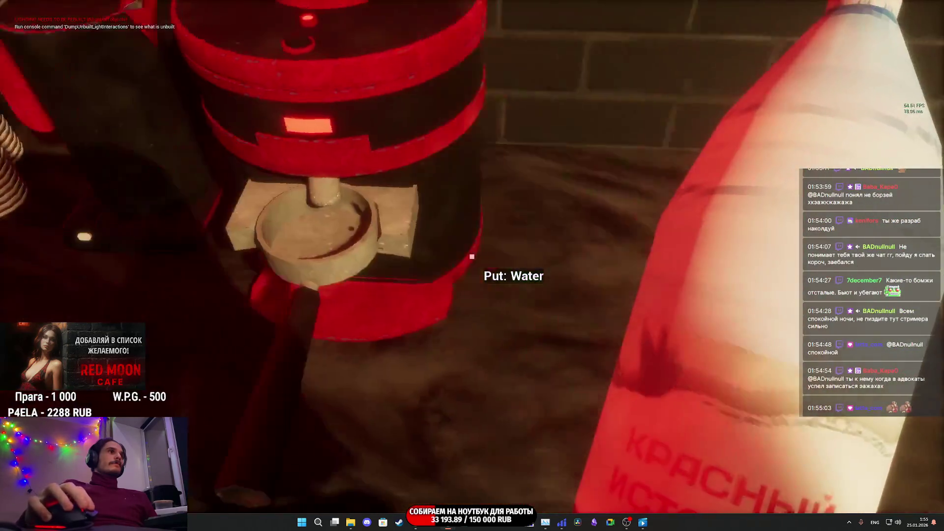
key("d")
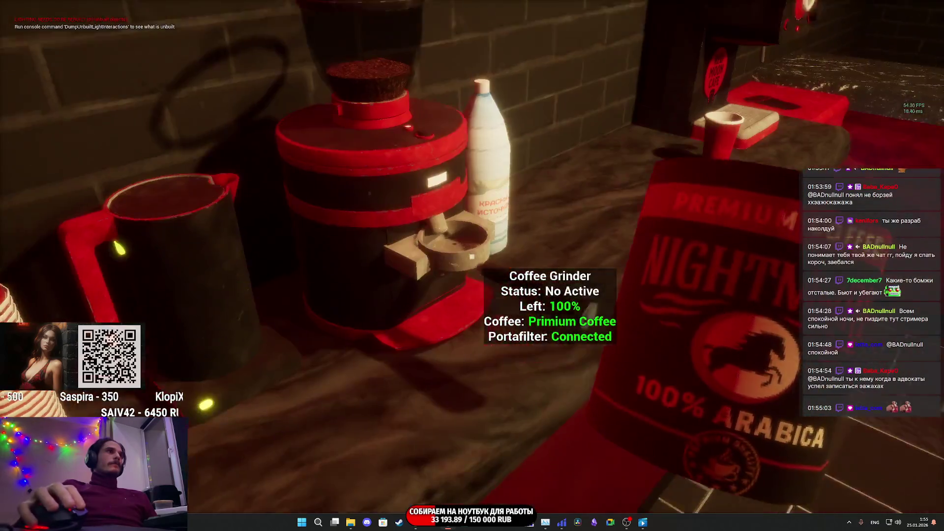
Start the grinder, then walk through the bar and interact with the customer in the white jacket
left_click(472, 256)
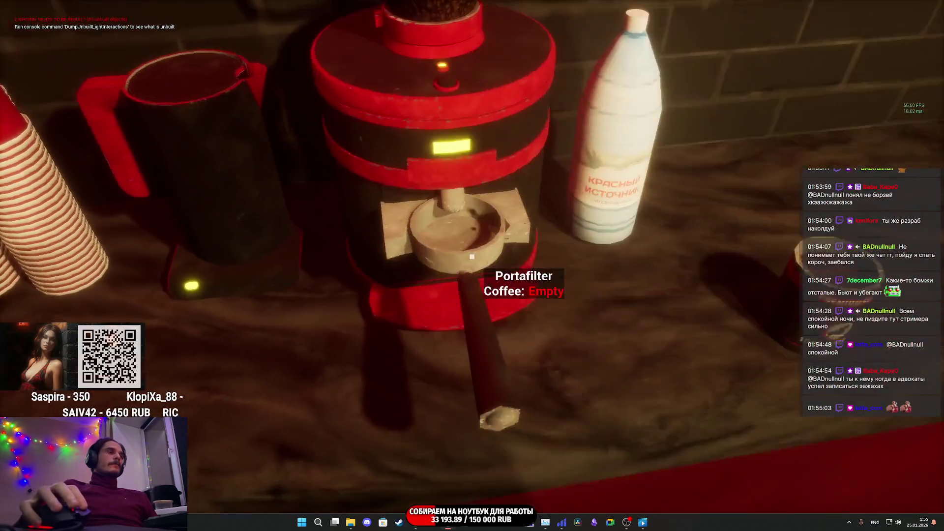
right_click(472, 256)
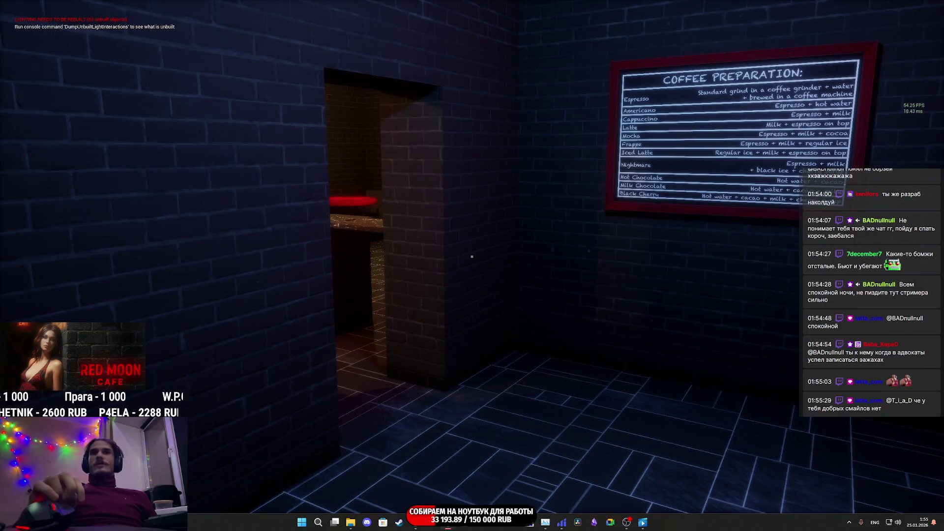
key("w")
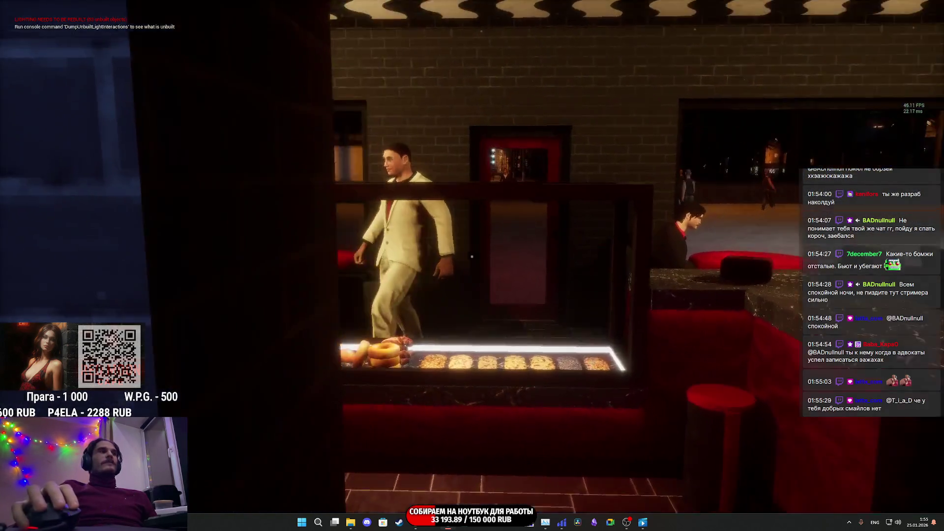
key("w")
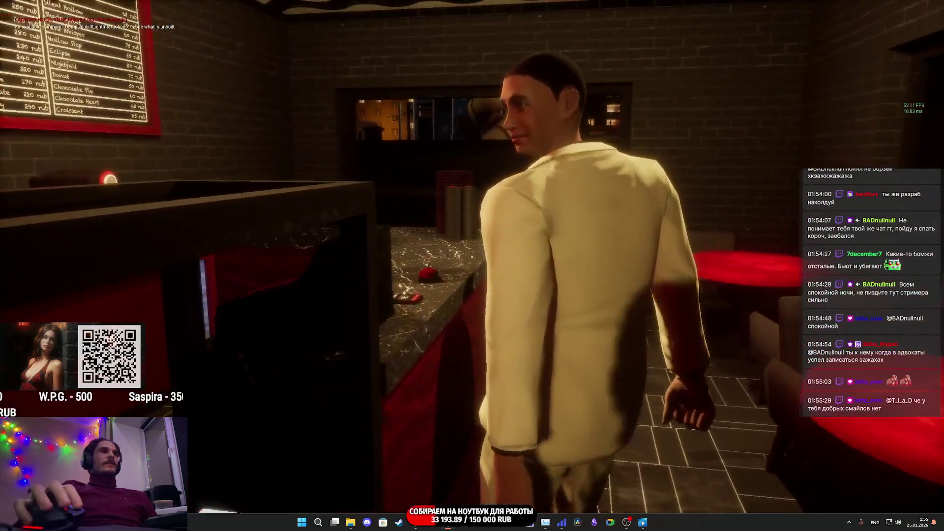
left_click(472, 256)
key("w")
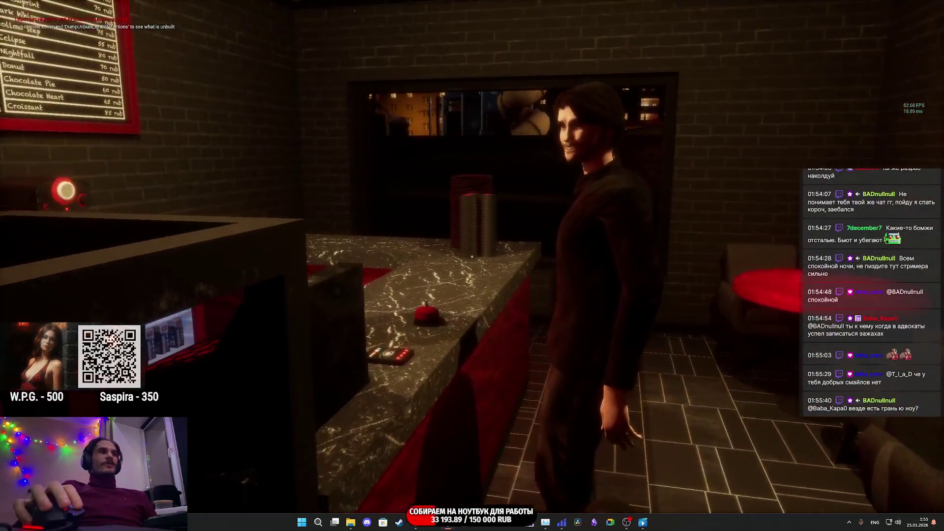
key("w")
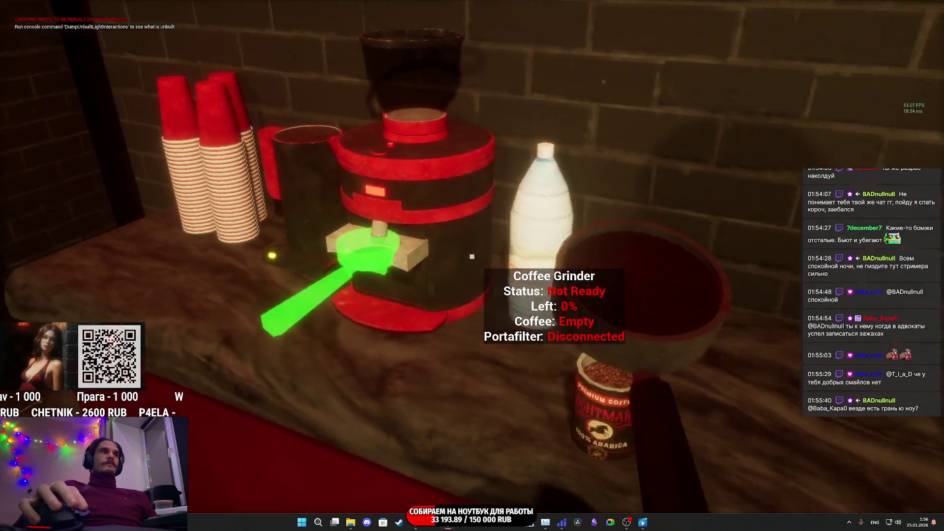
Attach the portafilter to the coffee machine and set an empty paper cup beside the filled one
left_click(472, 256)
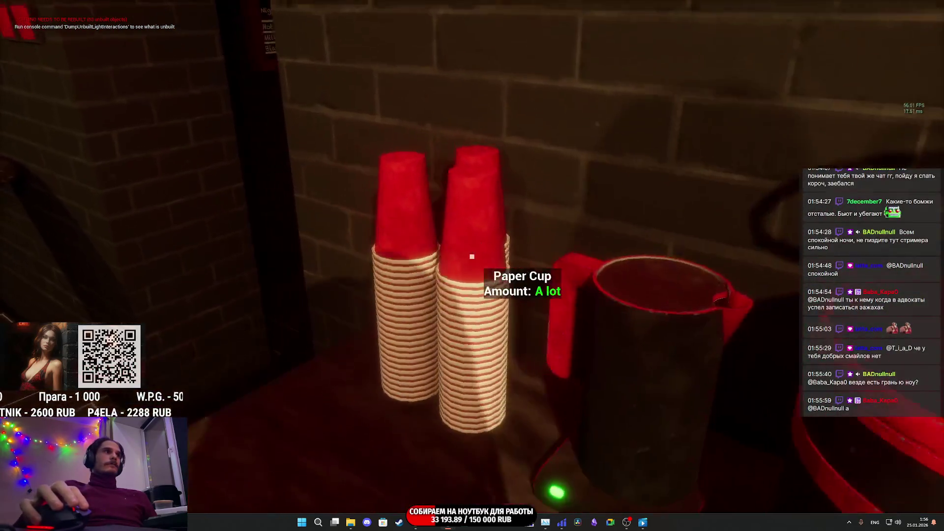
left_click(472, 256)
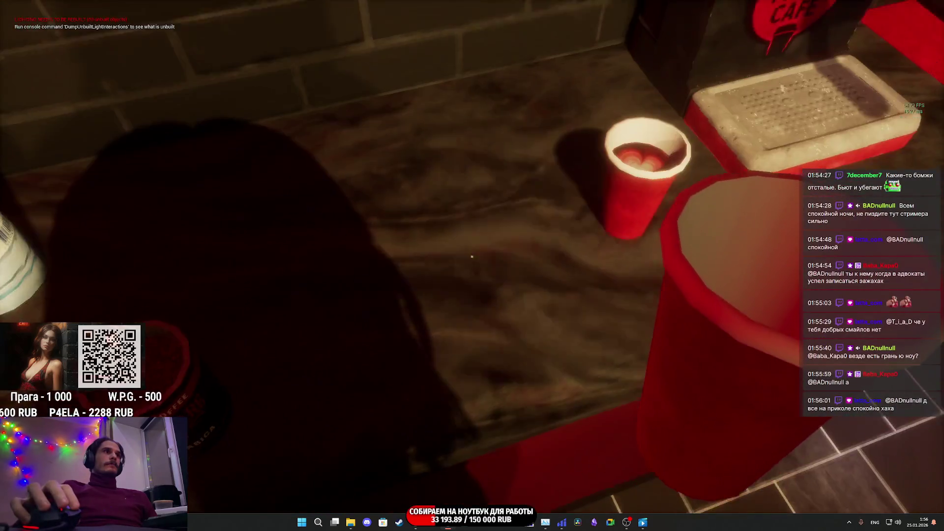
left_click(472, 256)
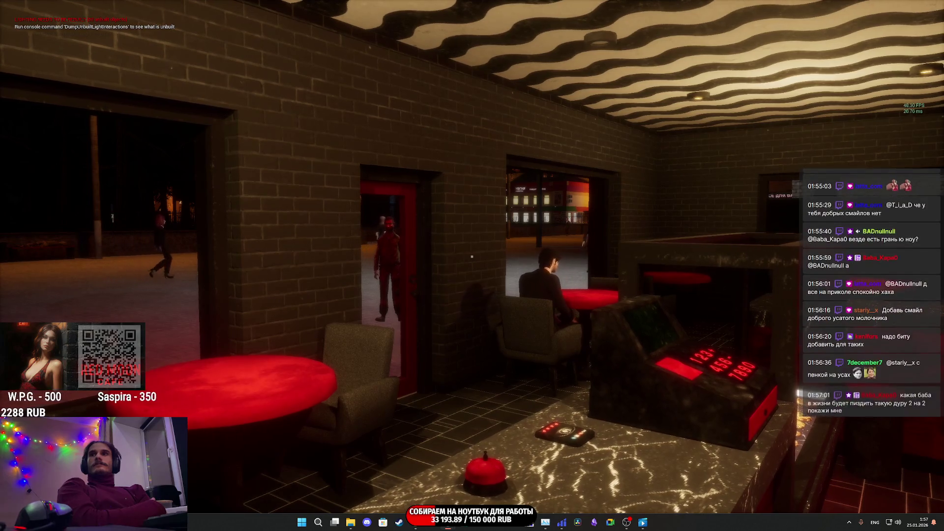
Step behind the counter, then walk out of the cafe up the street toward the billboard
key("a")
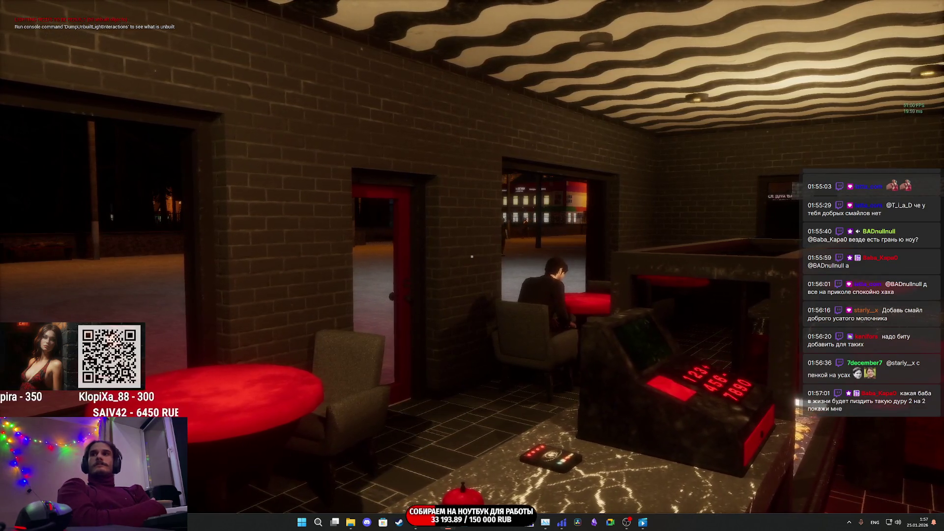
mouse_move(472, 256)
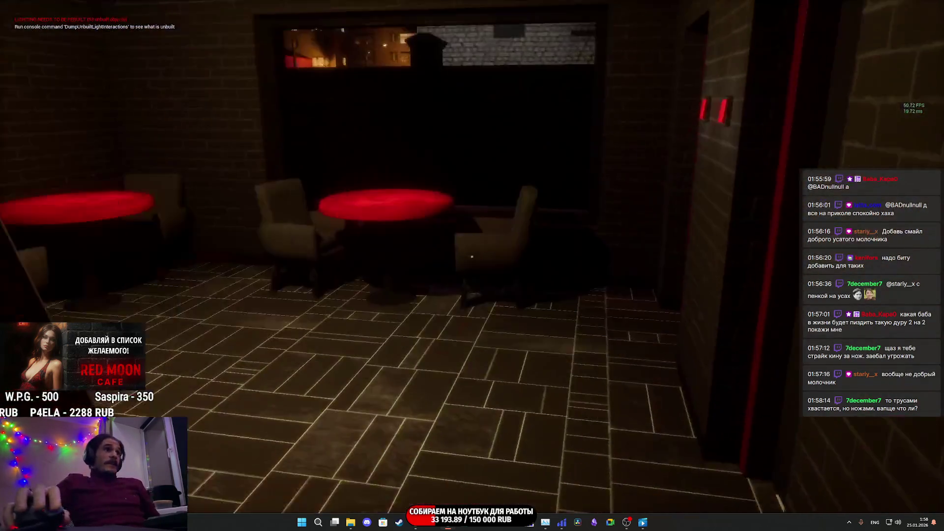
key("w")
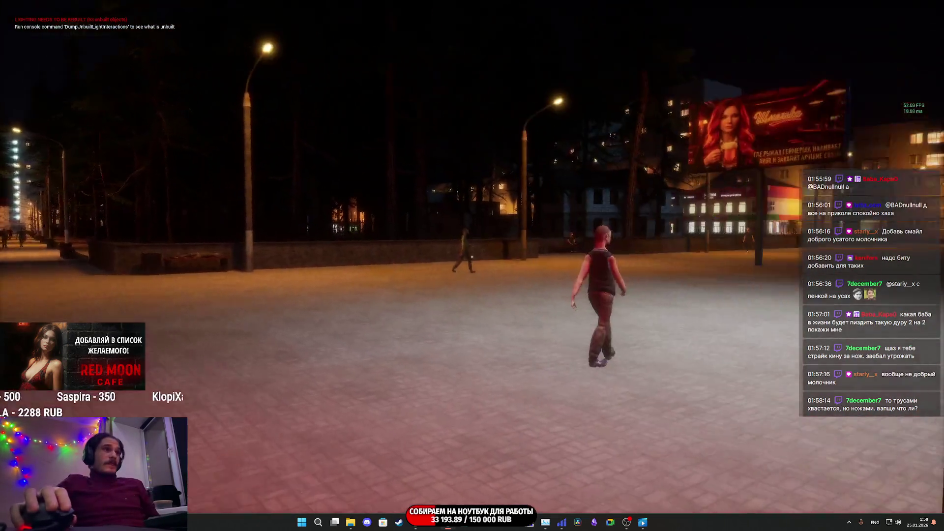
key("w")
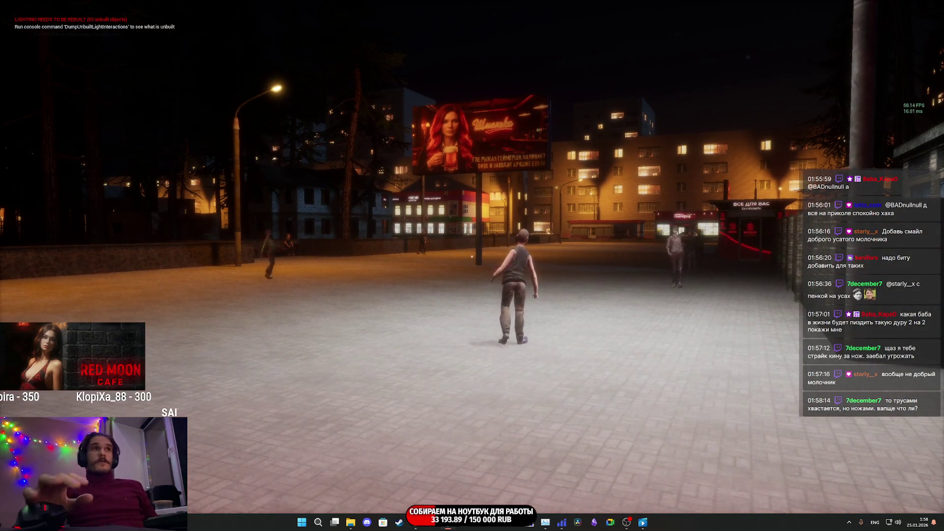
key("v")
key("v")
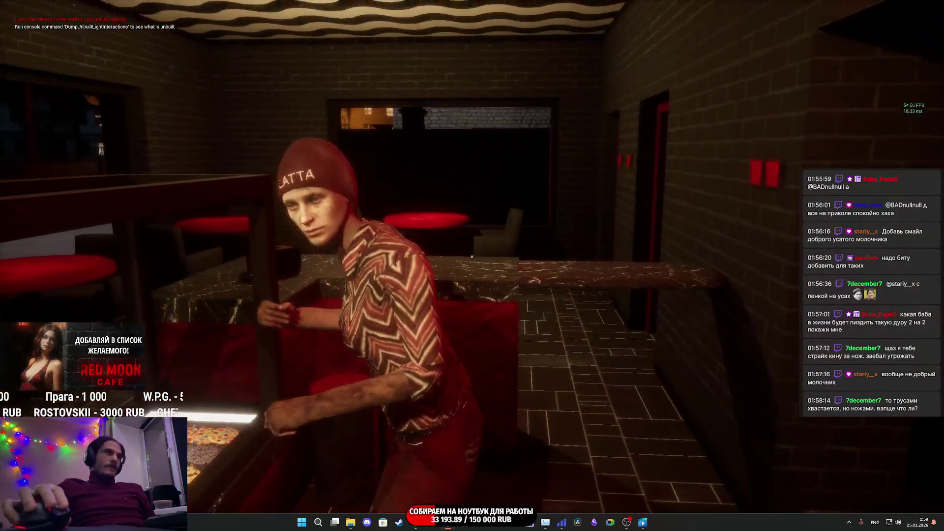
Read the Mocha and Donut order (330 RUB) at the register, check the preparation board, and head to the kitchen
key("e")
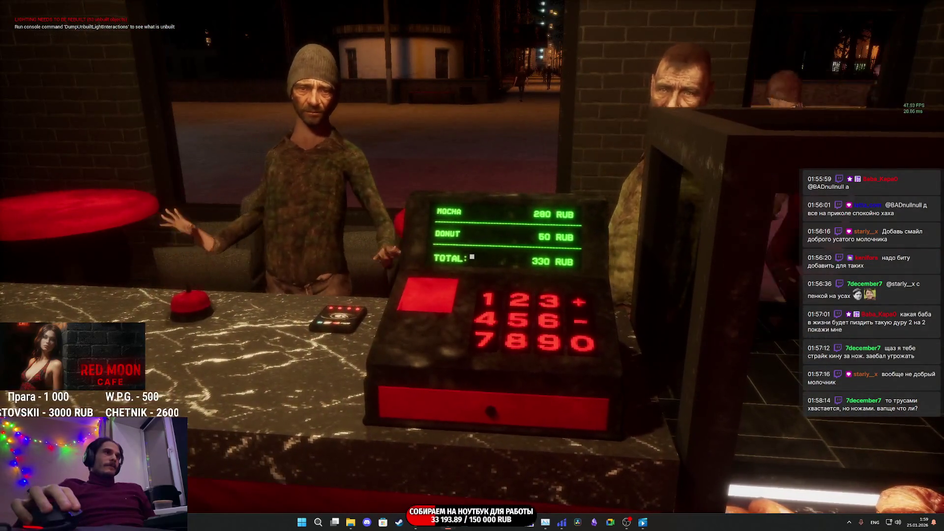
key("e")
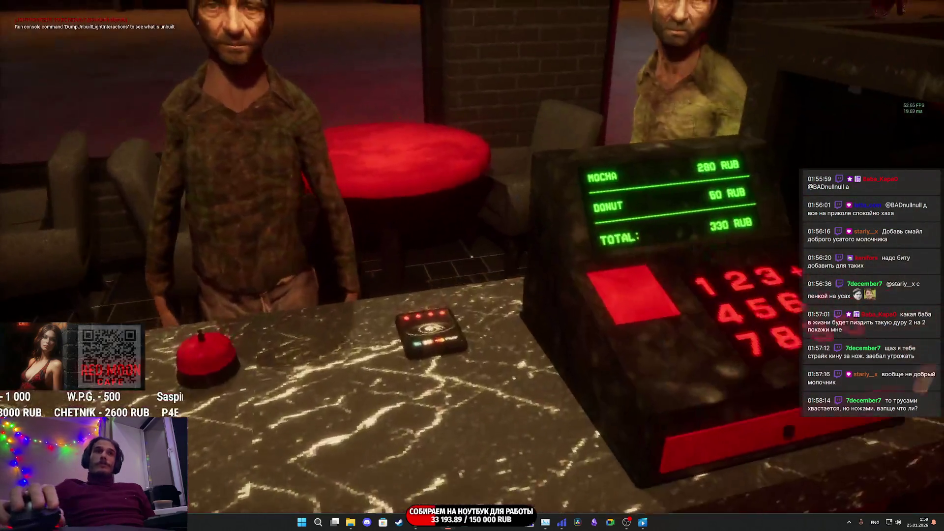
key("e")
key("e")
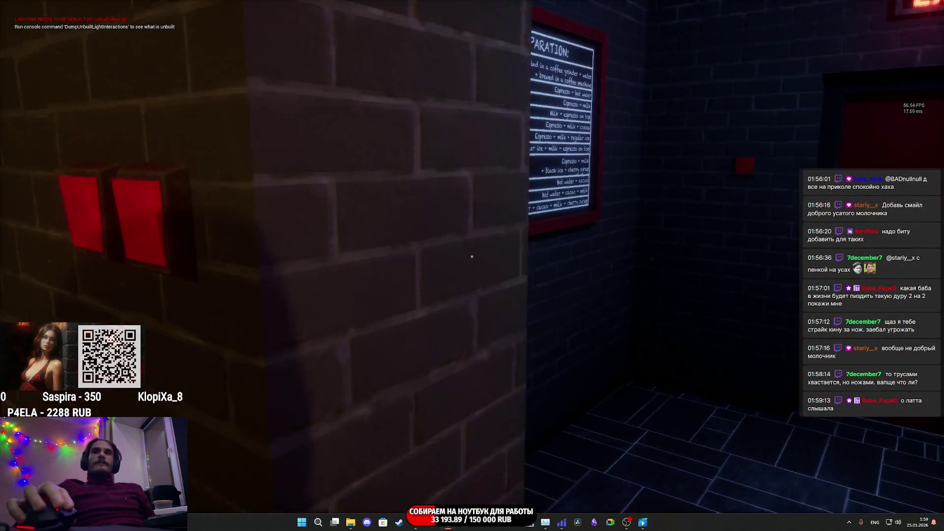
key("e")
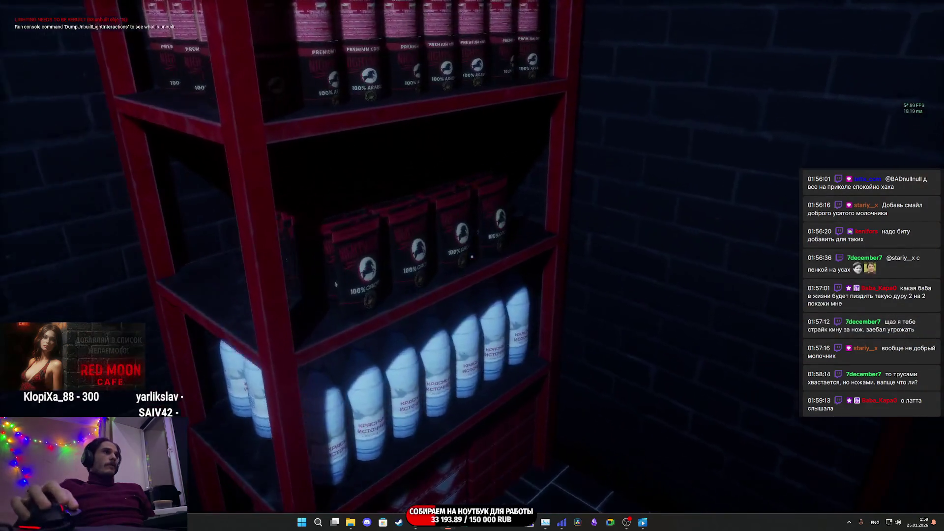
key("w")
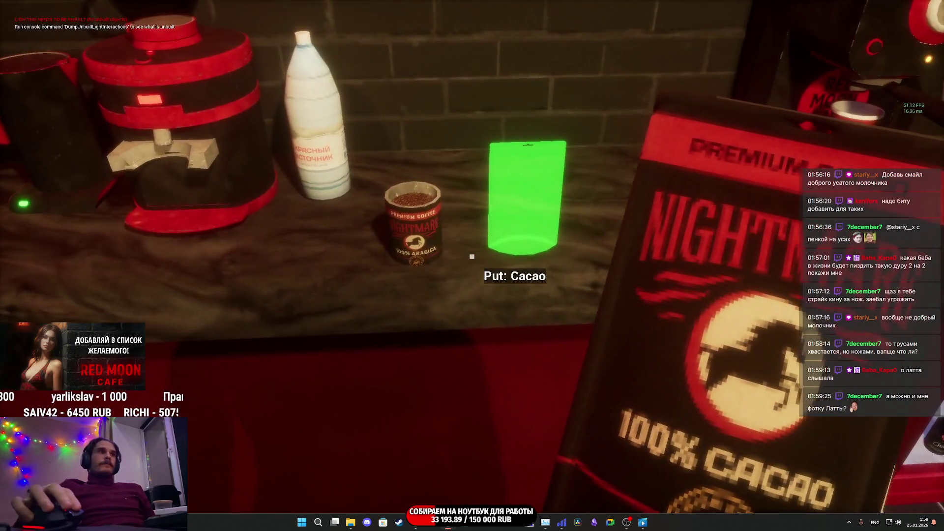
Make a Mocha by pouring fridge milk into the finished espresso and adding cacao
left_click(472, 256)
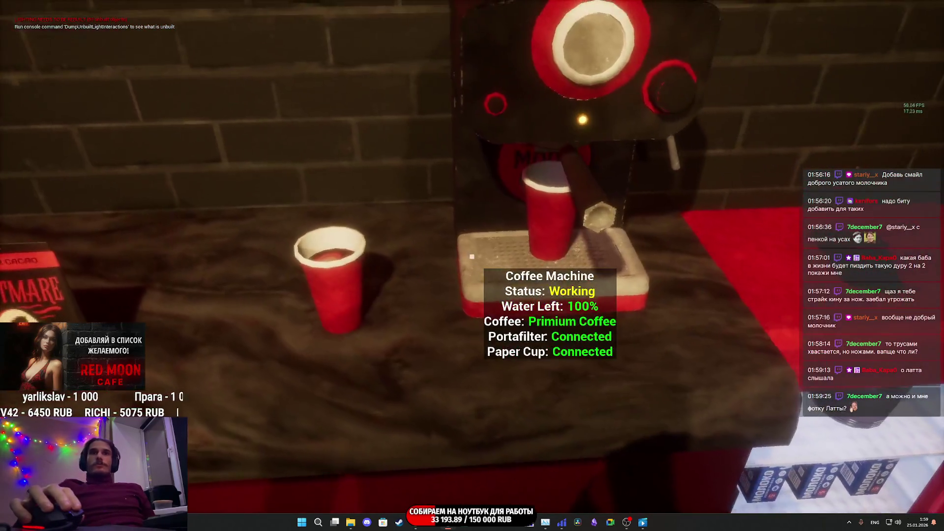
key("a")
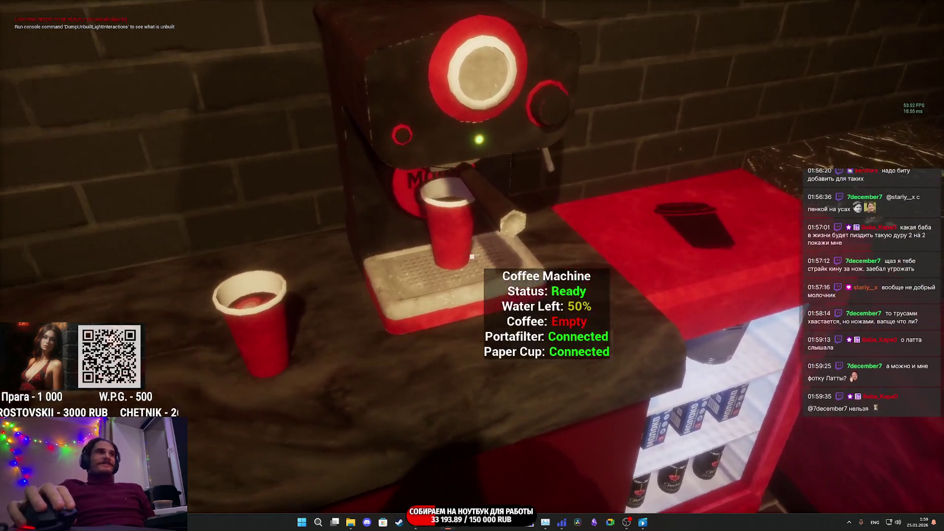
left_click(472, 256)
left_click(472, 256)
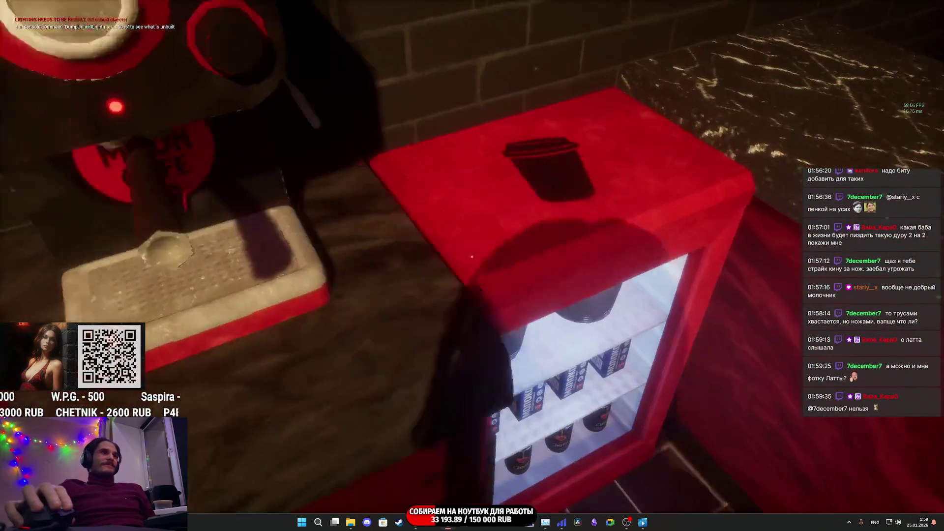
left_click(472, 257)
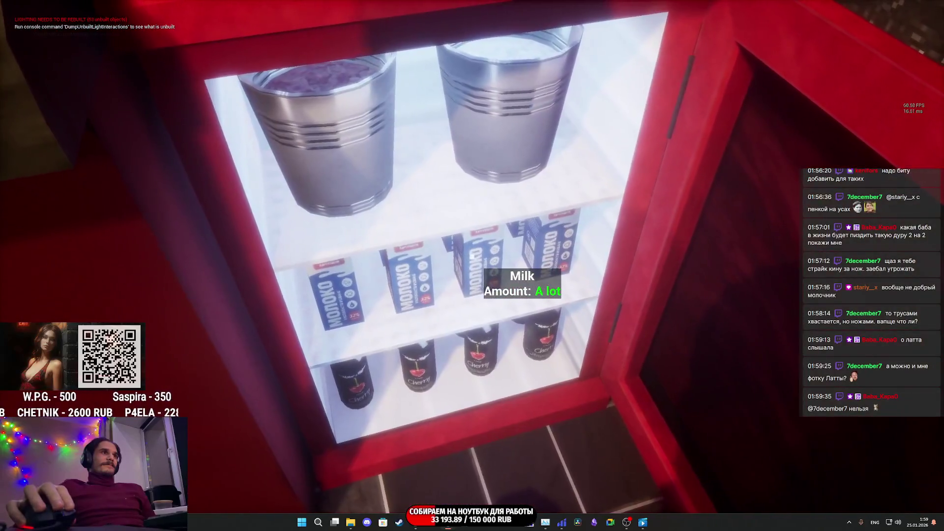
left_click(472, 256)
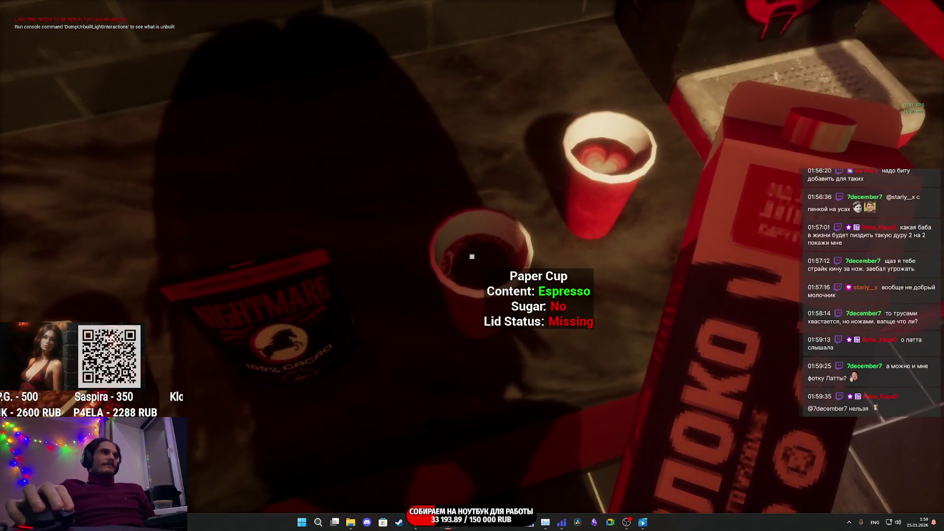
left_click(472, 256)
left_click(472, 256)
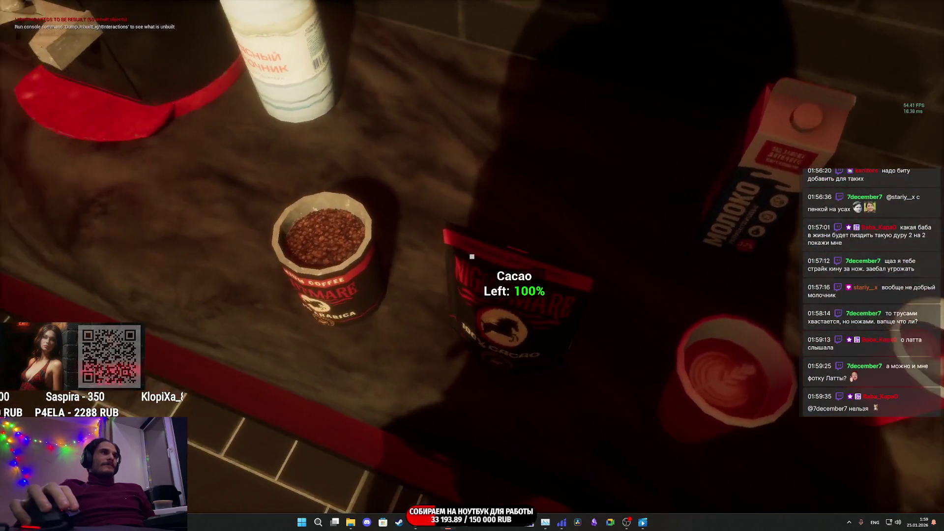
left_click(472, 256)
left_click(472, 256)
Put the mocha on the serving counter and plate a donut beside it
left_click(472, 256)
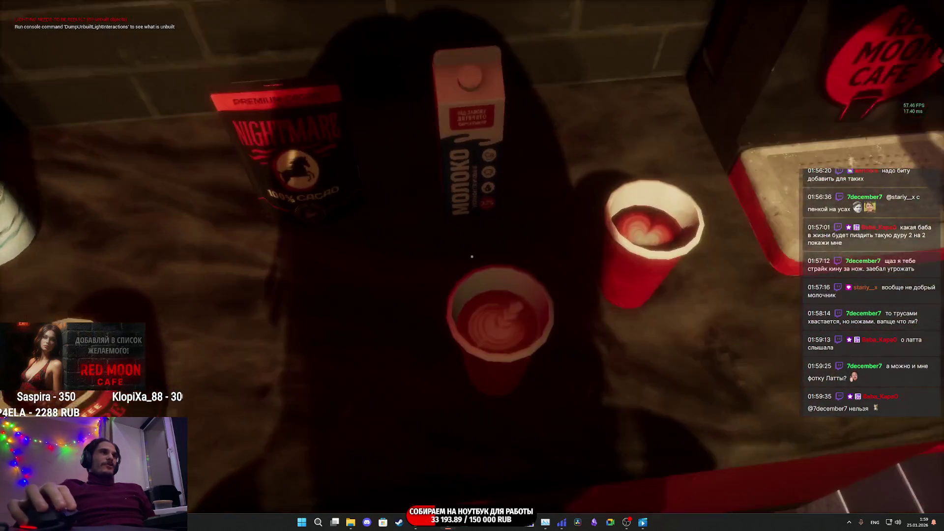
left_click(472, 257)
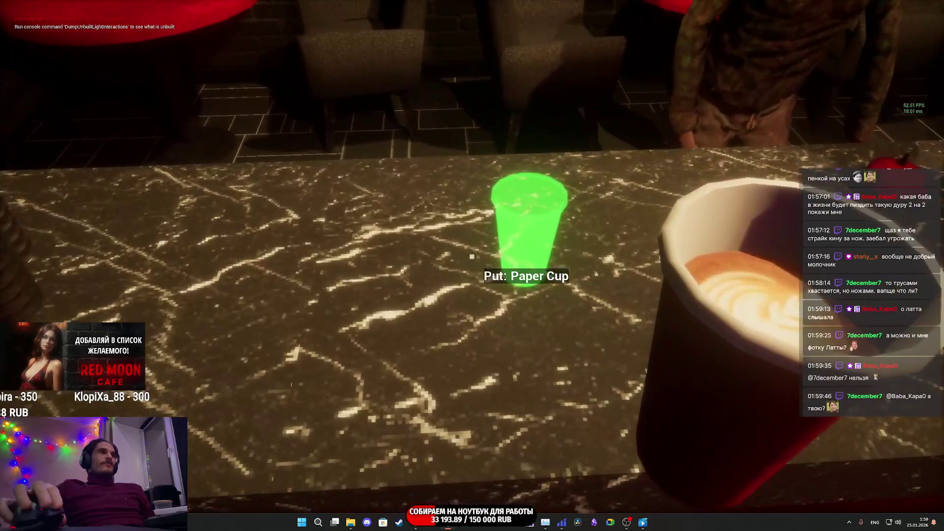
left_click(472, 256)
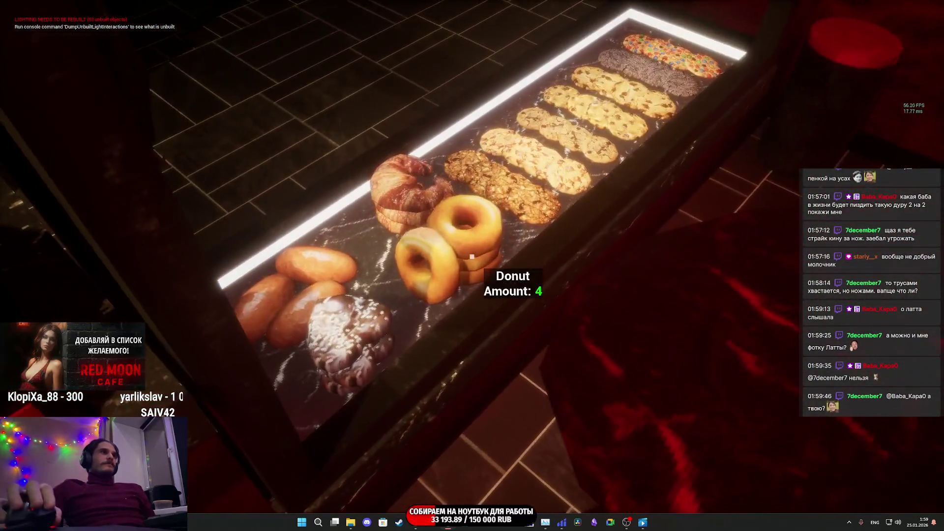
left_click(472, 256)
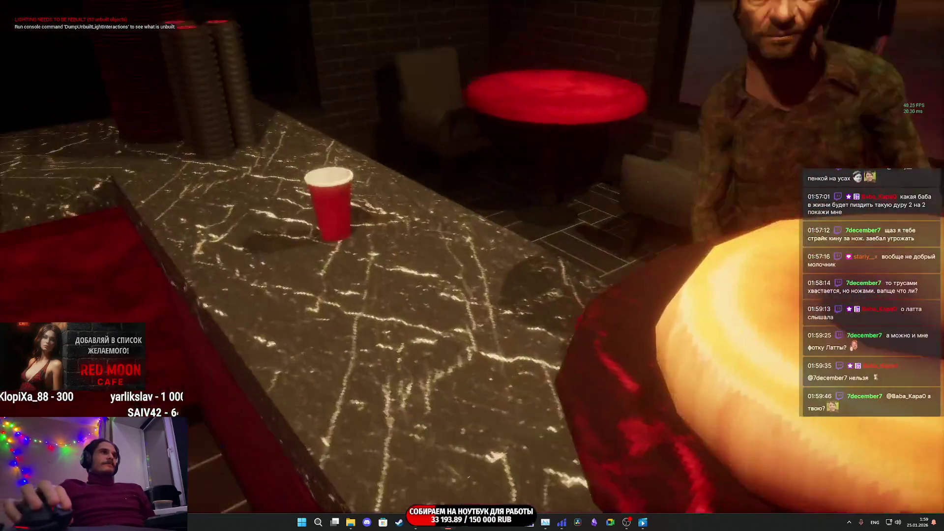
left_click(472, 256)
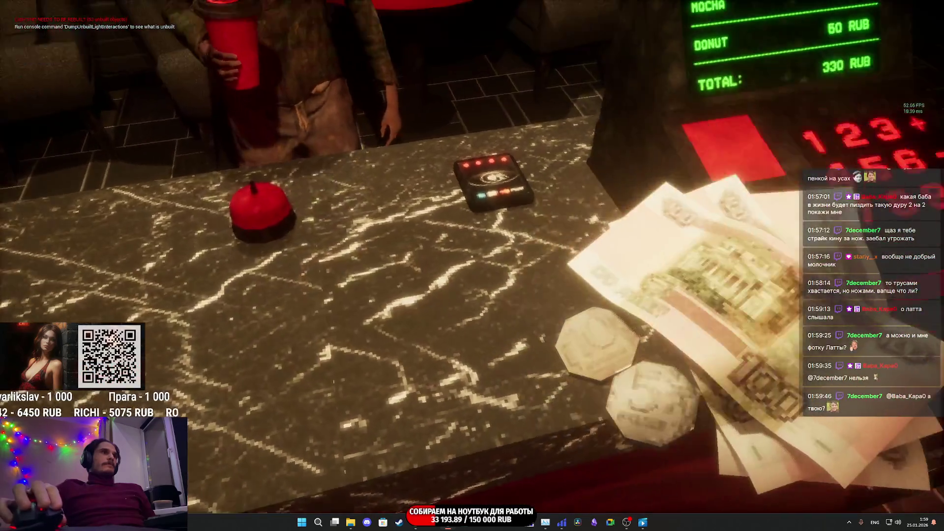
Put the customer's cash into the register, then stop the play session with Escape
left_click(472, 256)
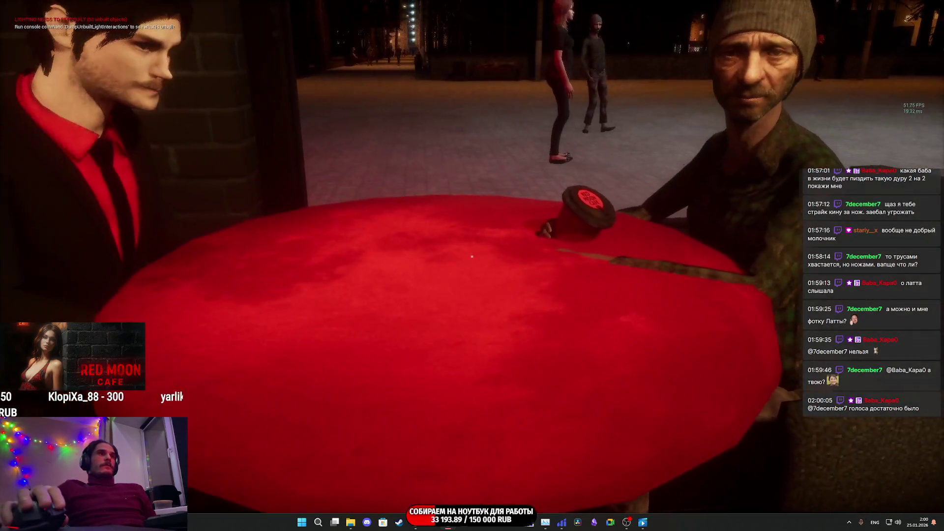
key("Escape")
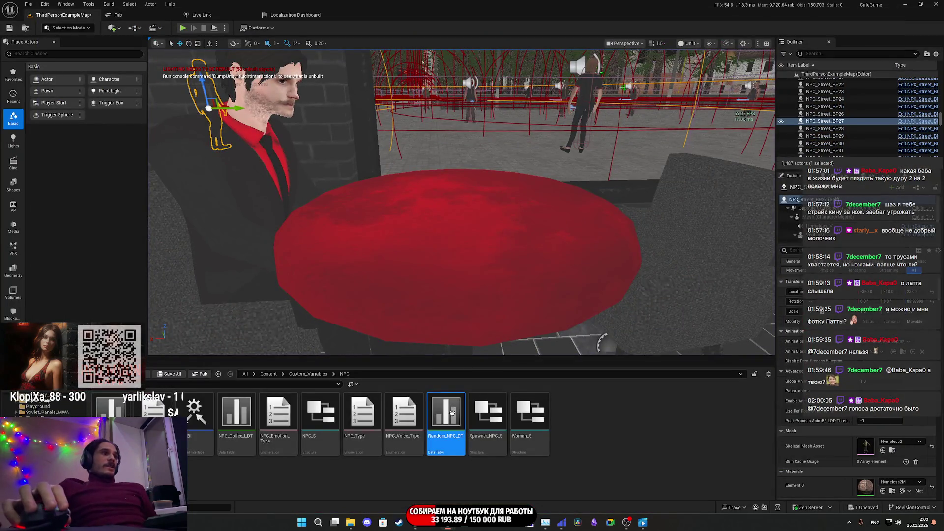
Open Random_NPC_DT and set Offset_Z to 30 for Homeless1 and Homeless2
double_click(446, 413)
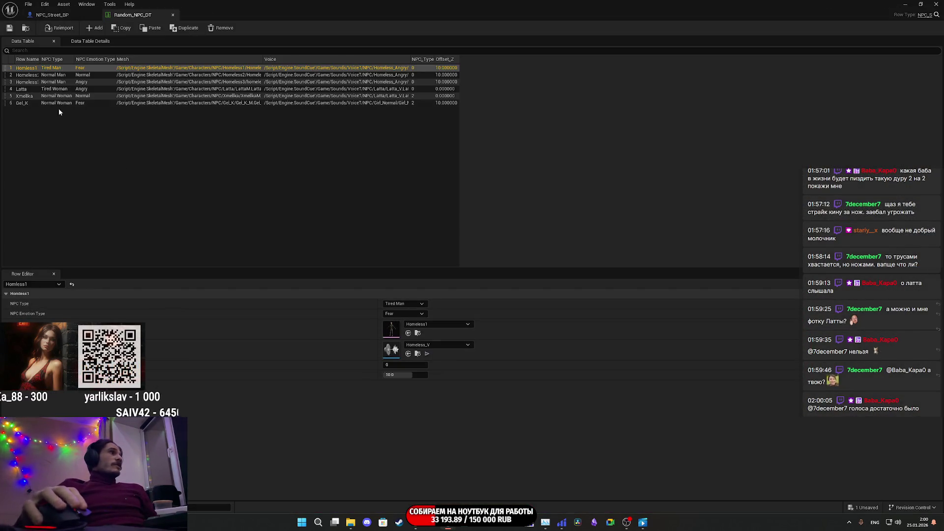
left_click(401, 374)
type("1")
key("BackSpace")
type("30")
key("Return")
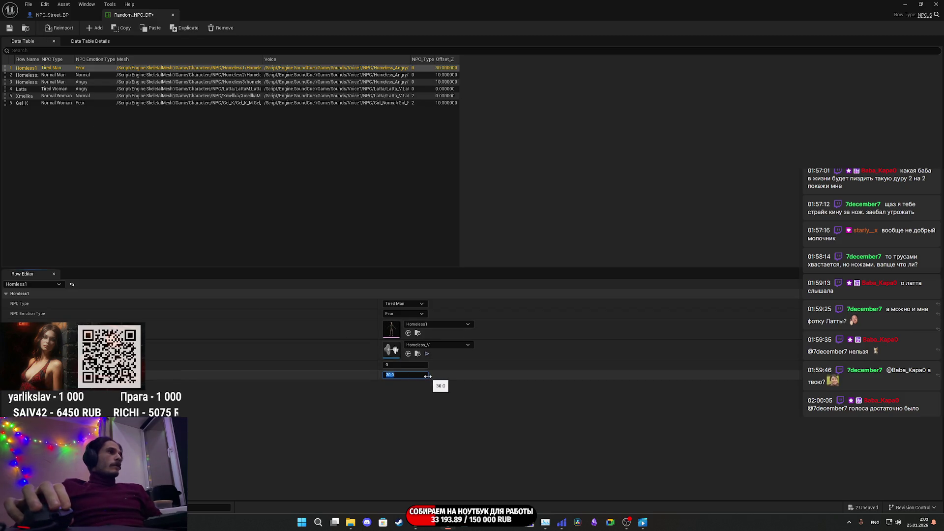
left_click(67, 76)
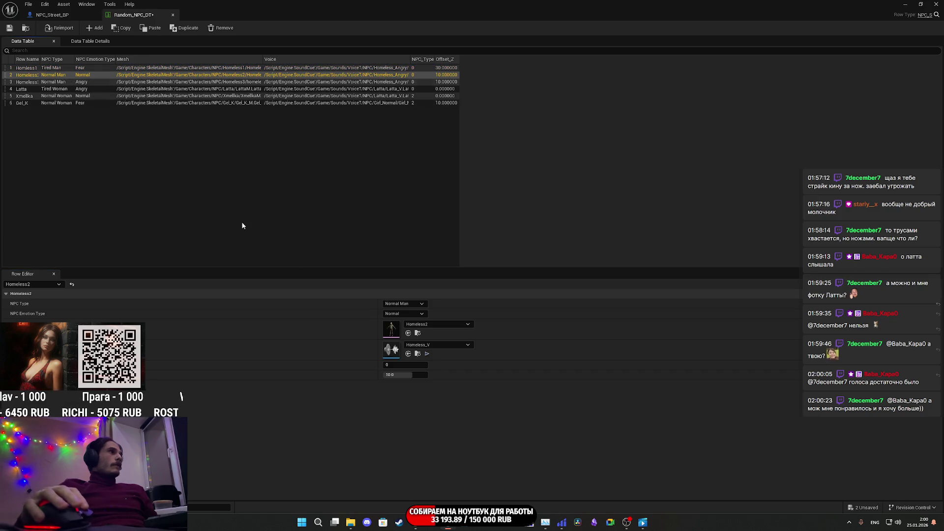
left_click(400, 375)
type("1")
key("BackSpace")
type("30")
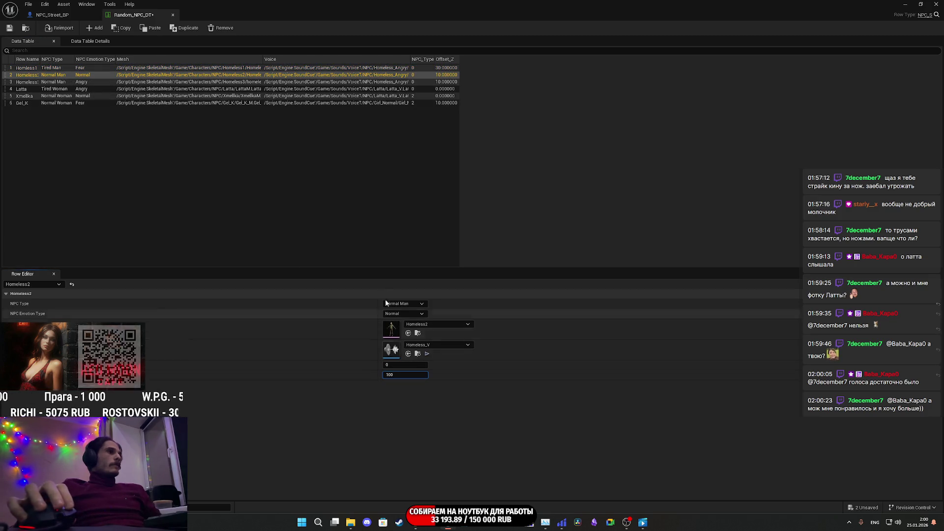
left_click(50, 82)
Enter Offset_Z 100 for Homeless3 and 30 for Gel_K
left_click(400, 375)
type("100")
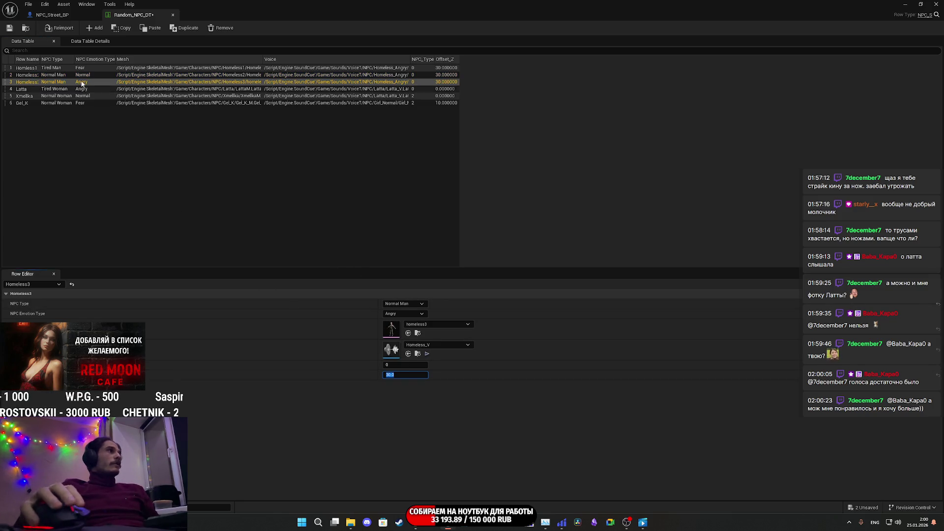
left_click(39, 104)
left_click(401, 374)
type("1")
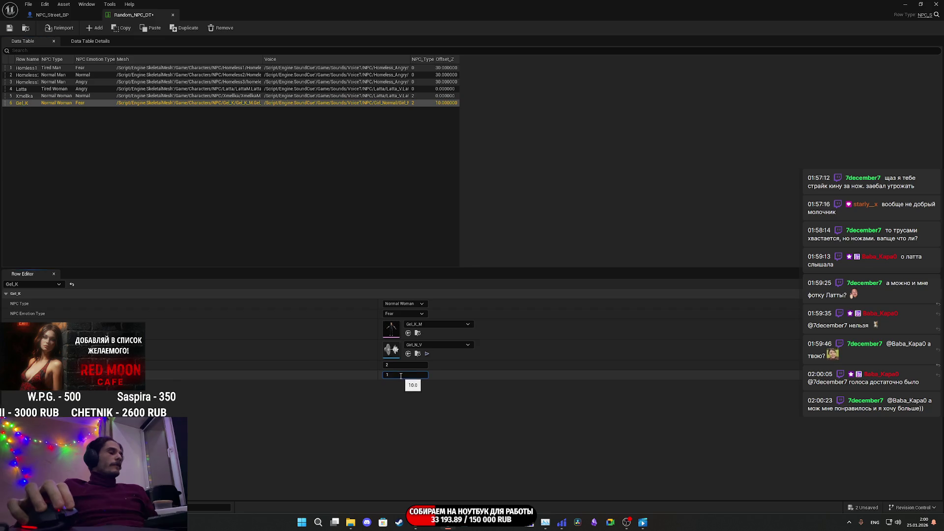
key("BackSpace")
key("BackSpace")
type("30")
key("Return")
Save and close the data table, then launch Play in Editor with Alt+P
key("ctrl+s")
left_click(936, 4)
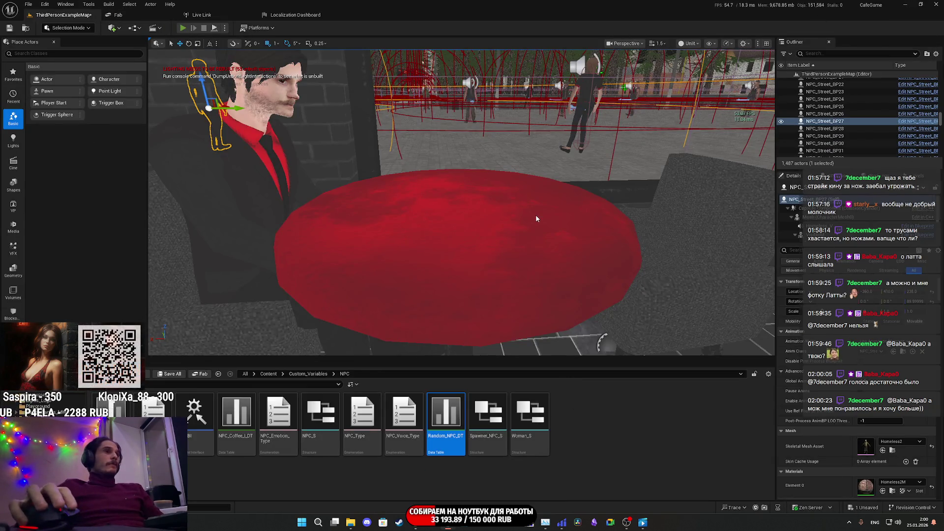
key("alt+p")
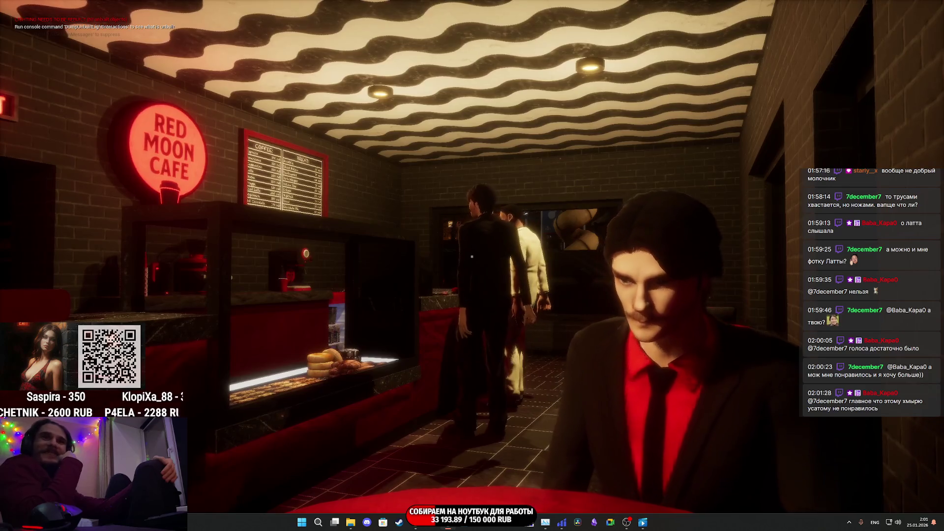
Stand up from the table and walk over to the counter
key("w")
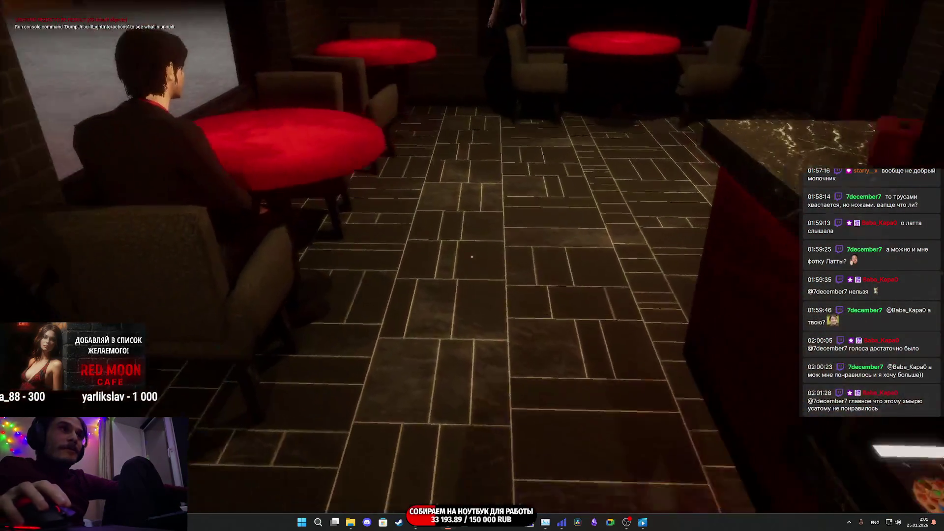
Walk across the cafe and sit in the free armchair at the window table
key("w")
key("e")
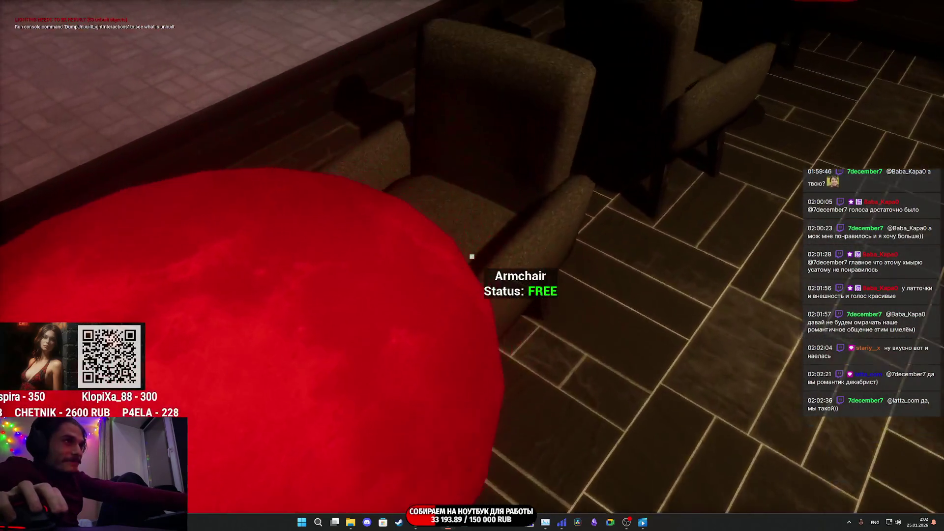
key("e")
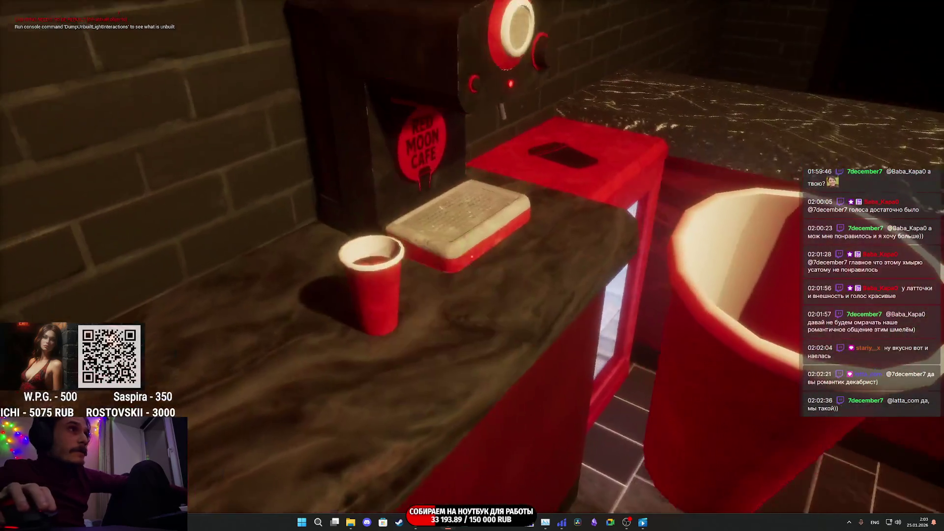
Place a paper cup, grind Premium Coffee, and brew an espresso in the machine
left_click(472, 257)
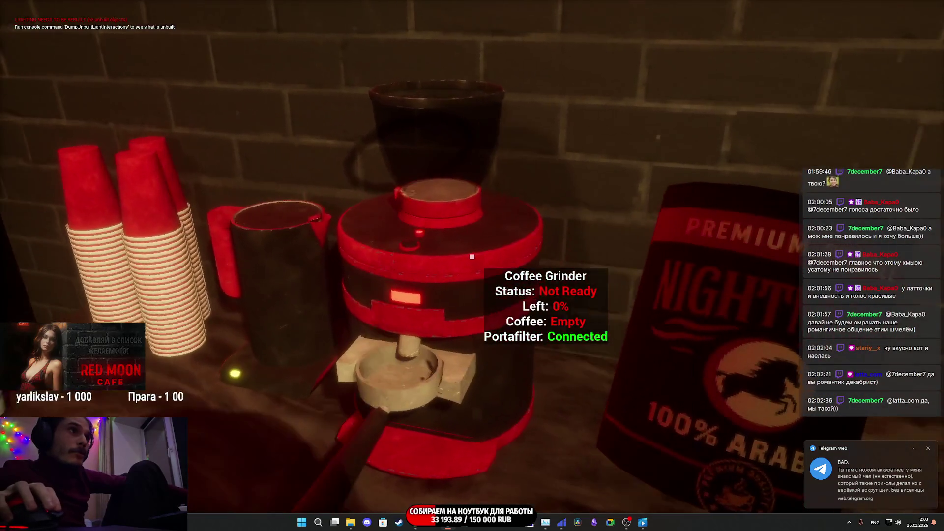
left_click(472, 256)
left_click(471, 256)
left_click(472, 256)
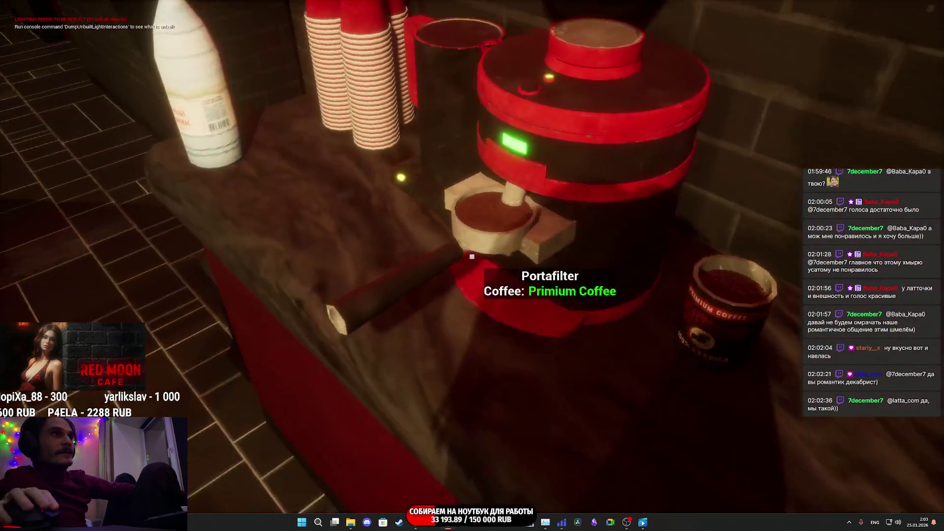
left_click(472, 256)
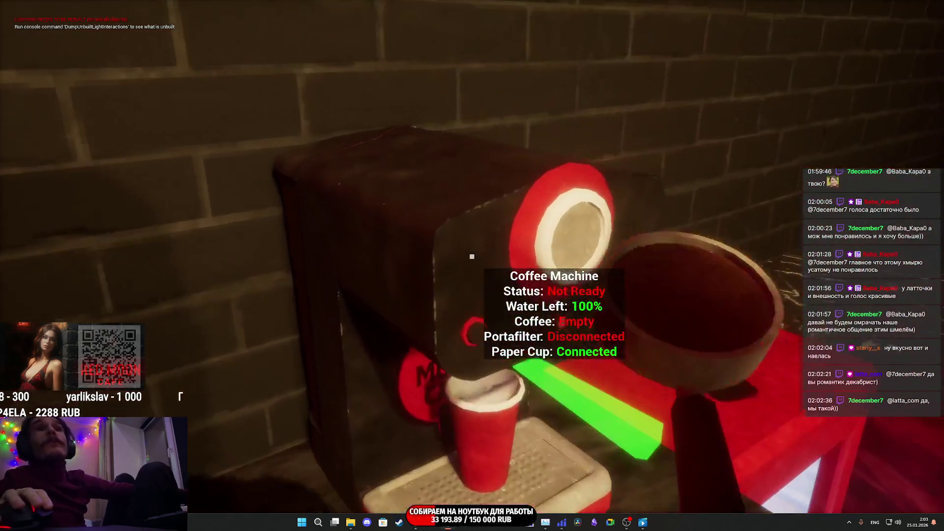
left_click(472, 256)
left_click(472, 256)
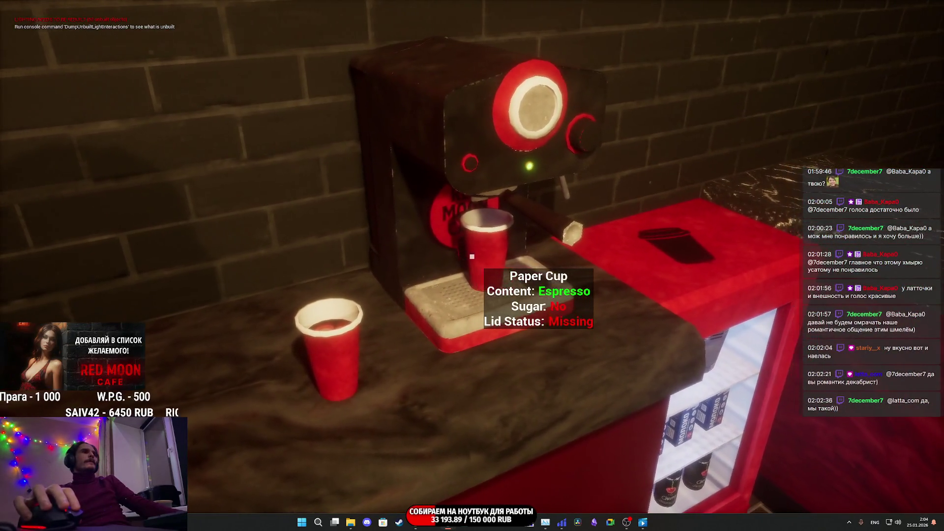
Take the espresso and add fridge milk to make a Cappuccino
left_click(472, 256)
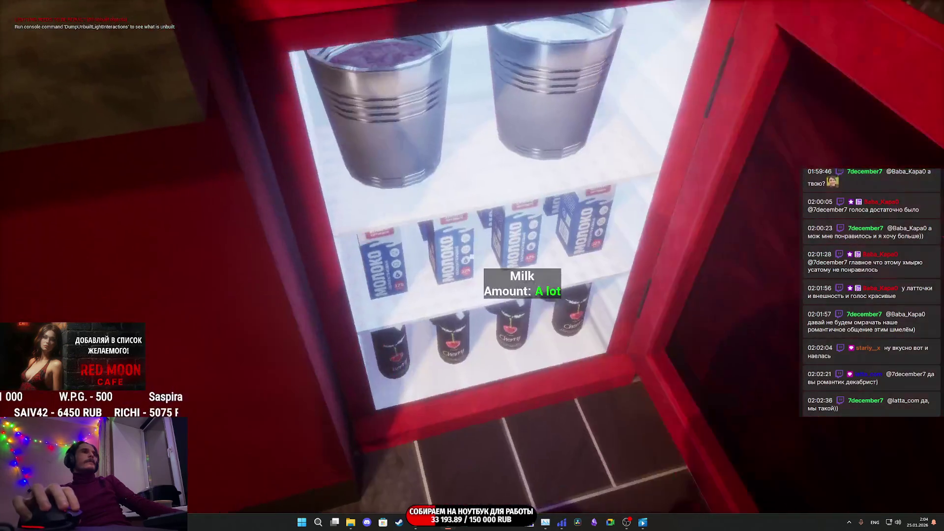
left_click(472, 256)
left_click(472, 256)
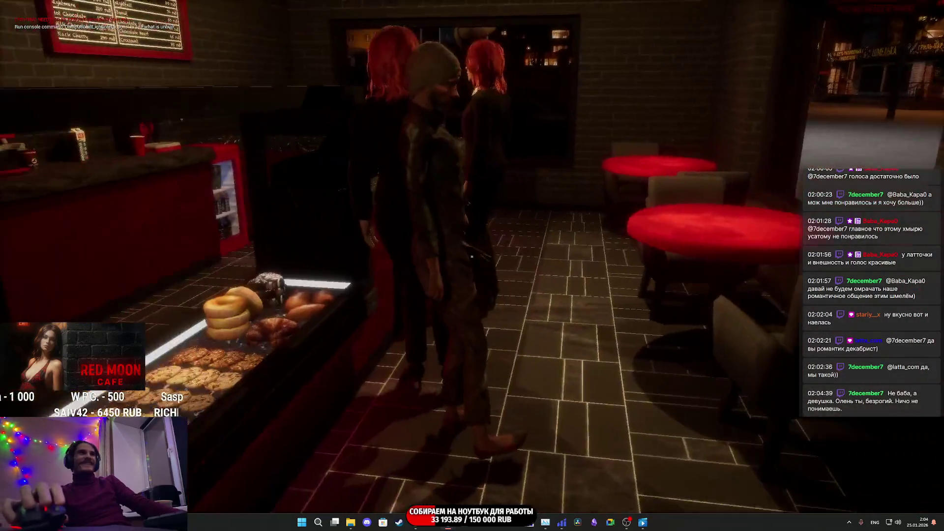
Walk past the red-haired customer and the restroom doors toward the counter
key("e")
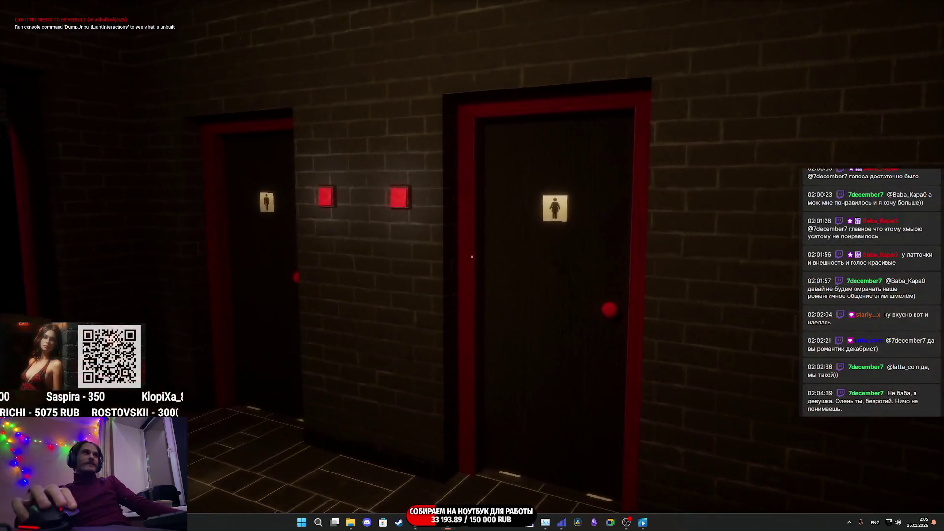
key("w")
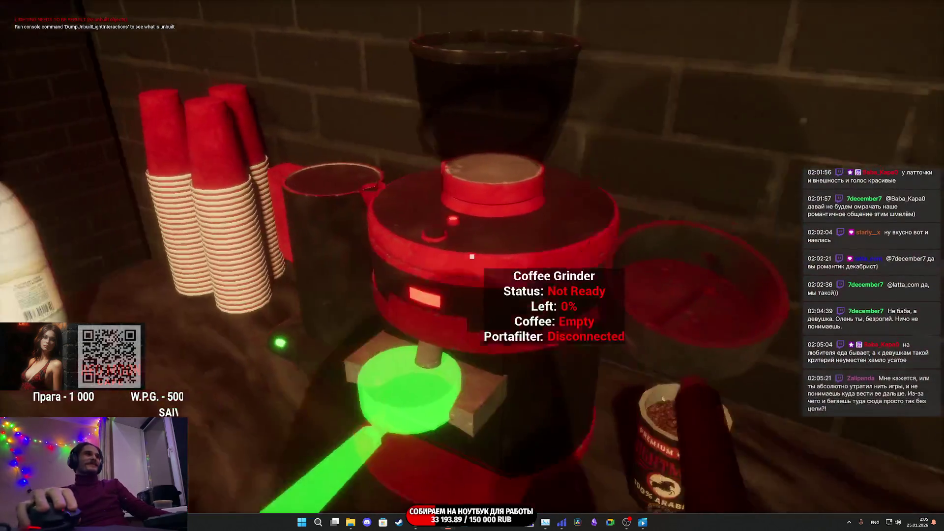
Fill the grinder with Premium Coffee and place a paper cup under the coffee machine
left_click(472, 257)
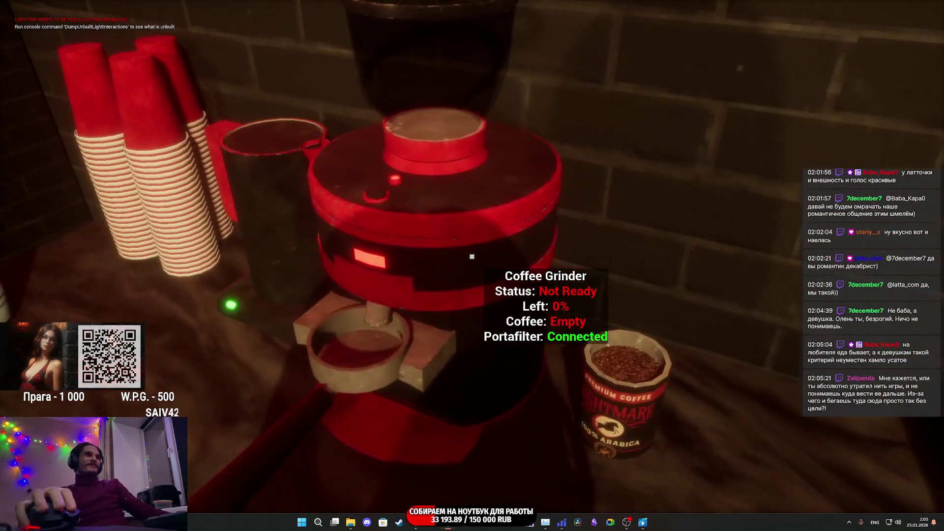
left_click(472, 256)
left_click(472, 256)
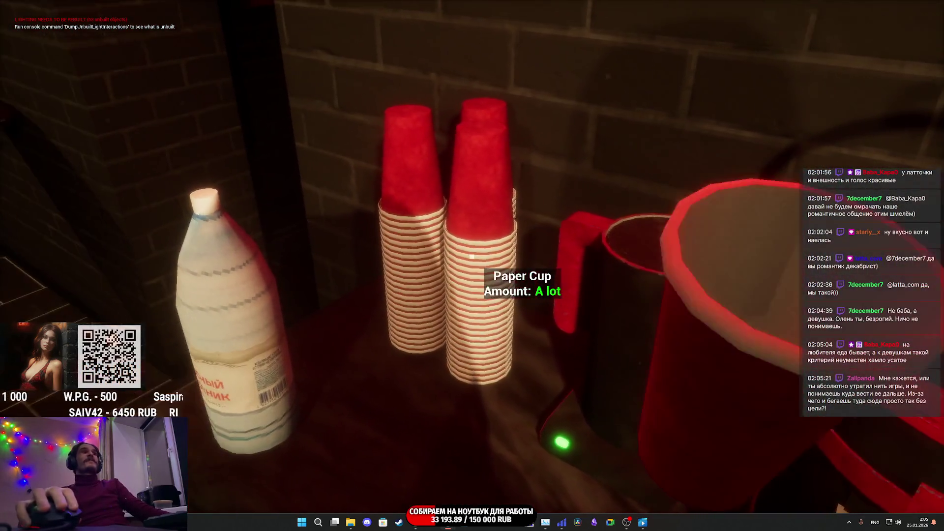
left_click(472, 257)
left_click(472, 257)
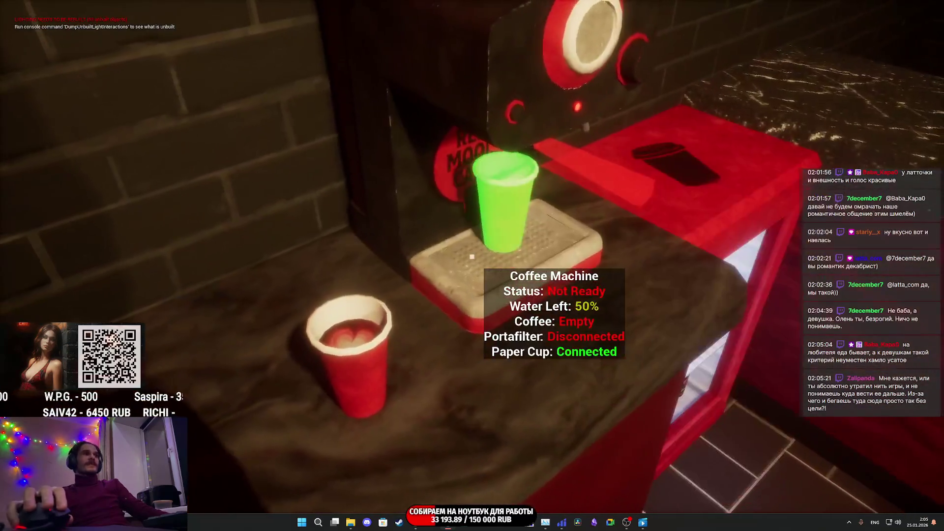
Walk to the window tables and back, then attach the filled portafilter to the machine
key("w")
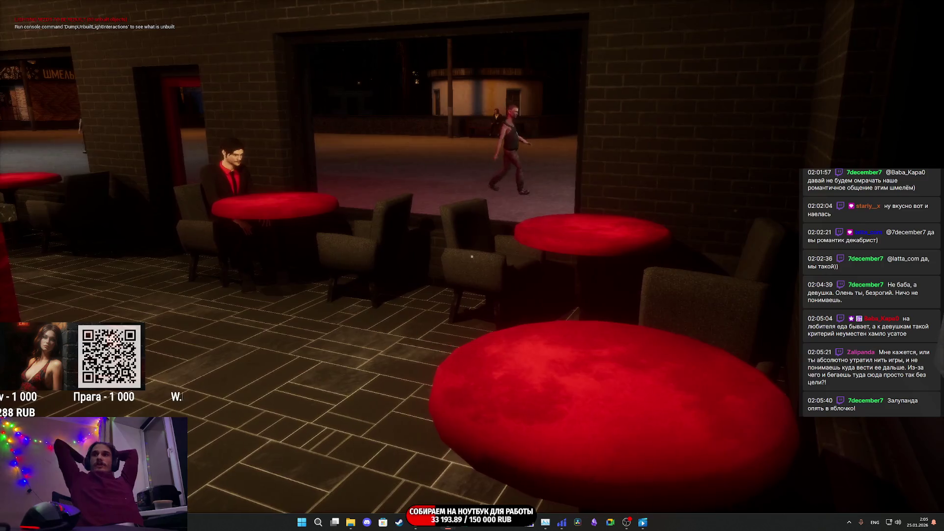
key("w")
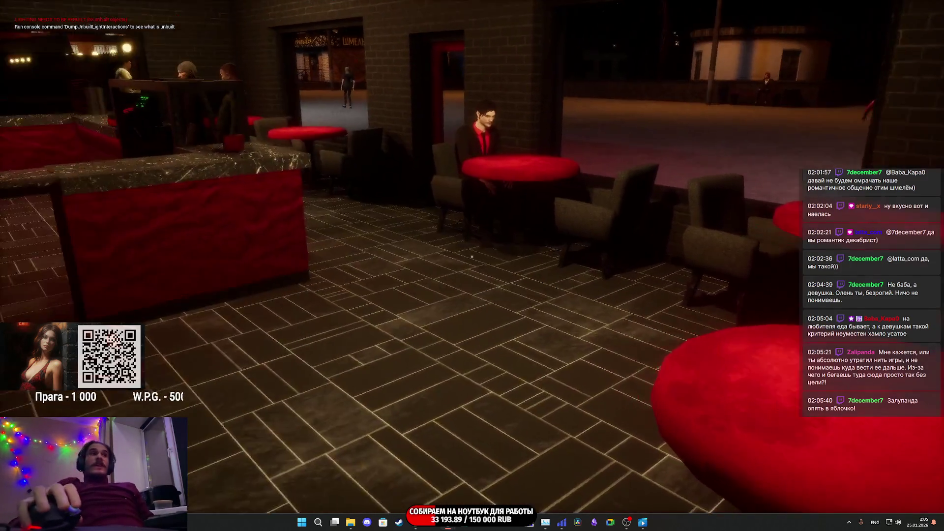
key("w")
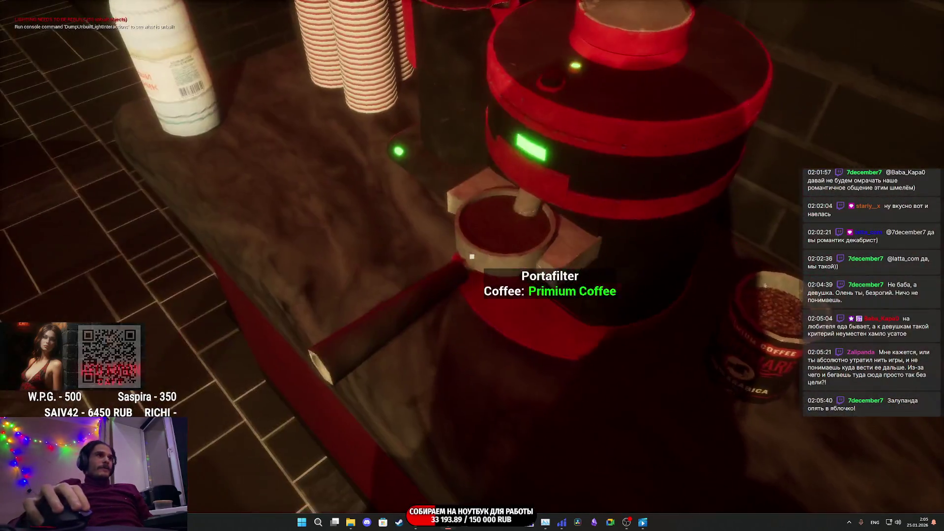
left_click(471, 257)
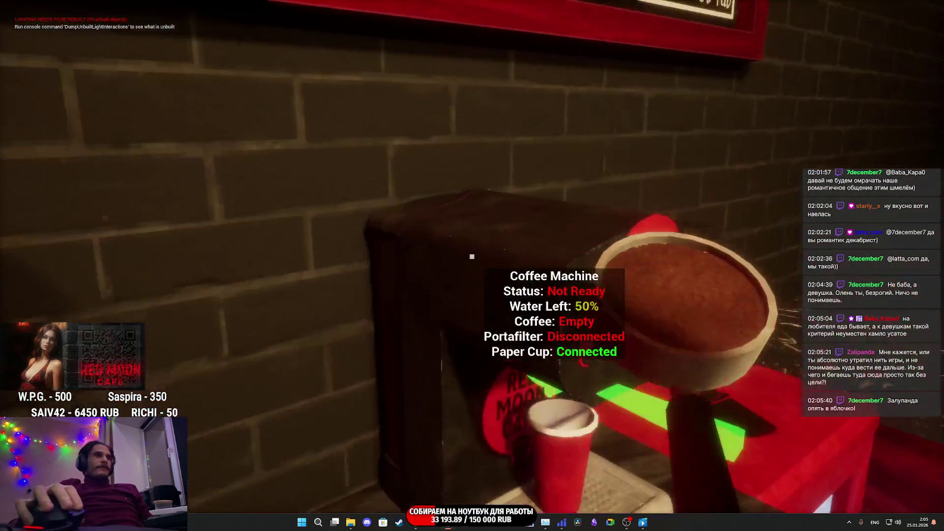
left_click(472, 256)
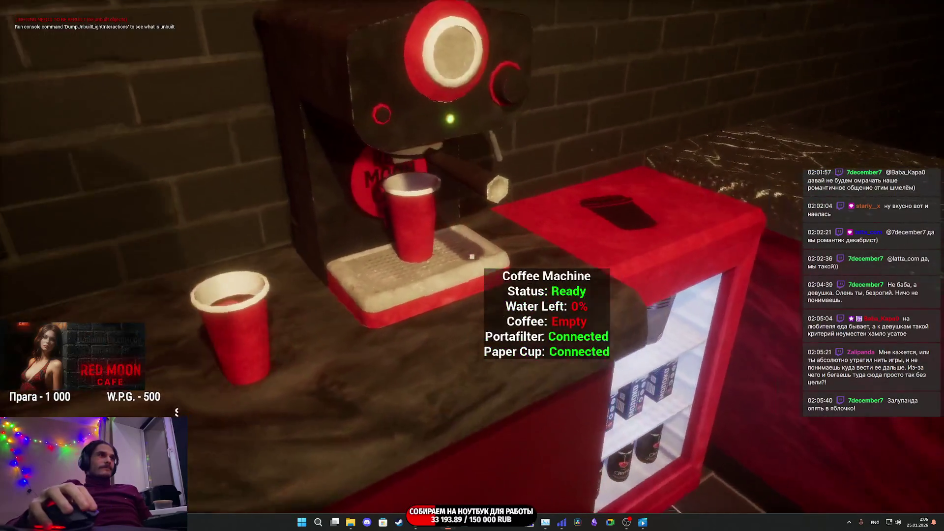
Take the Americano off the machine and set it on the bar counter
left_click(472, 256)
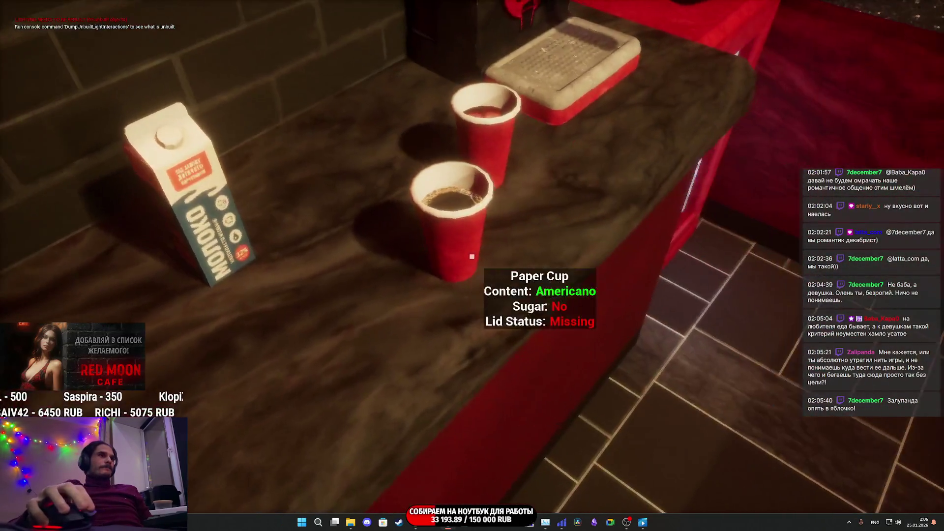
left_click(472, 256)
left_click(472, 256)
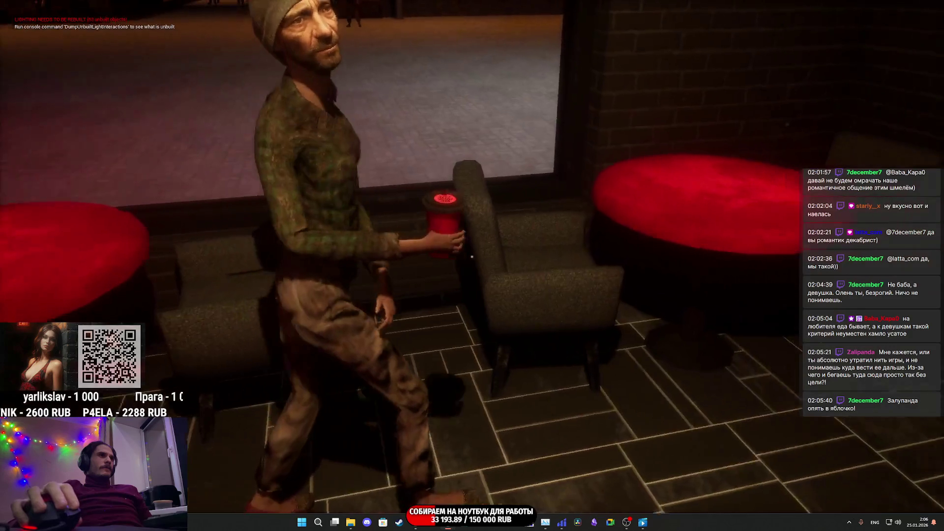
Walk up to the red table where the customer sits, then stop the play session
key("w")
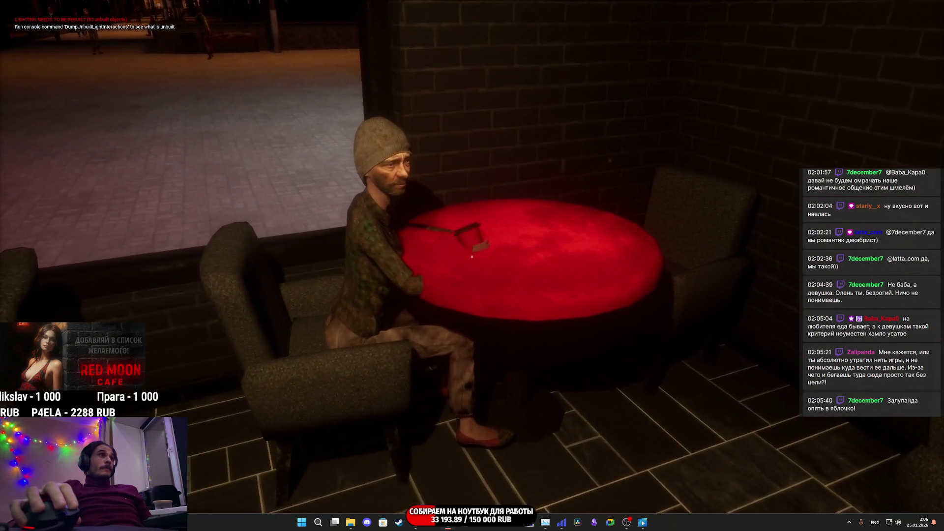
key("w")
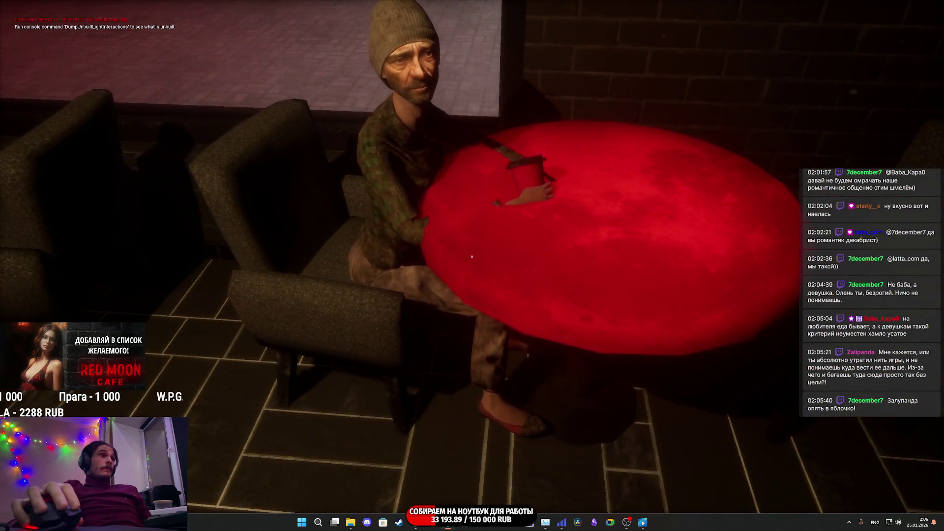
key("w")
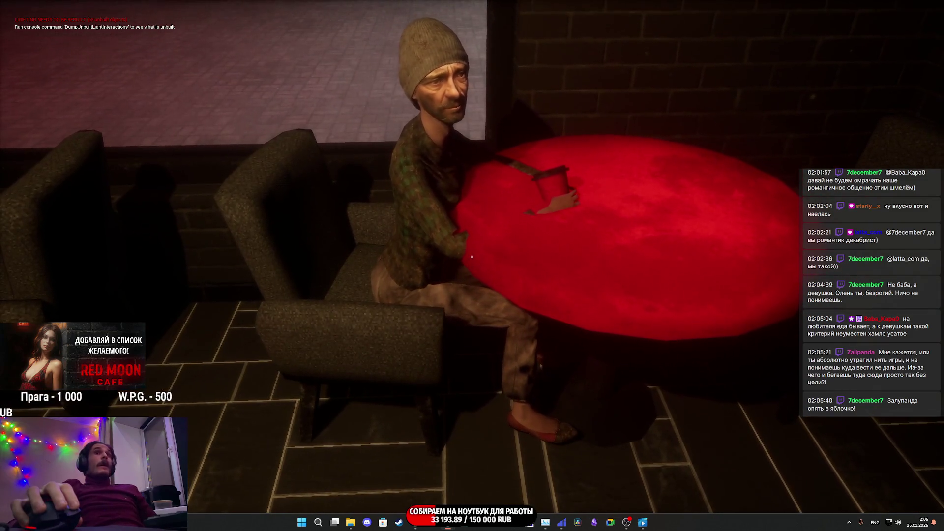
key("Escape")
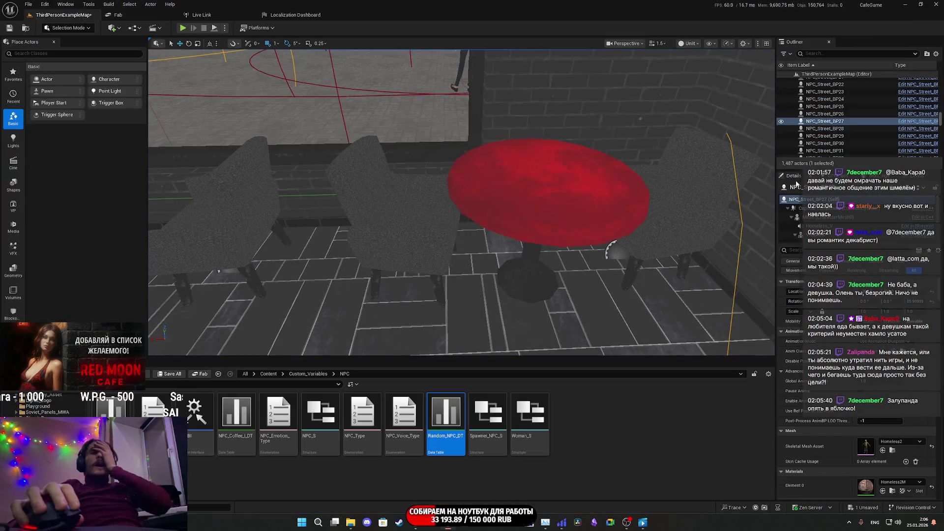
Review Random_NPC_DT and the NPC_Street_BP event graph, then minimize the blueprint window
double_click(446, 418)
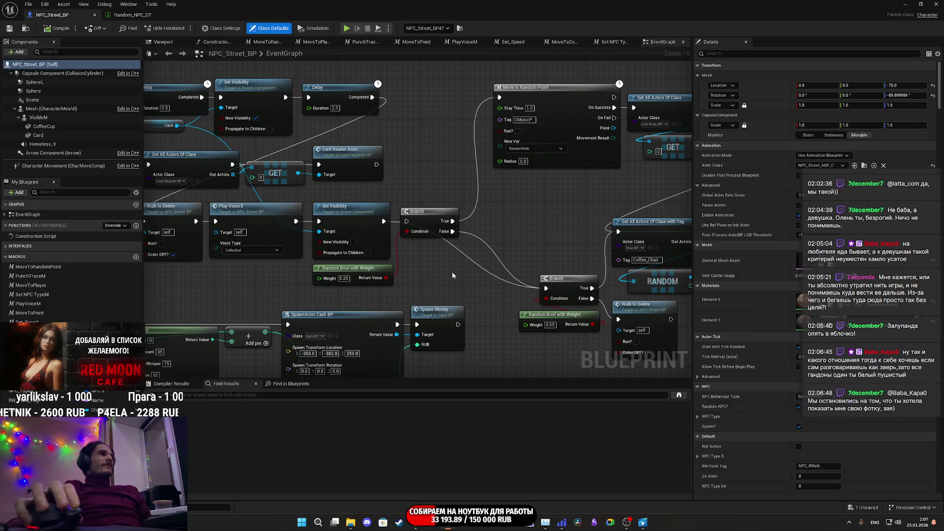
mouse_move(452, 272)
left_mouse_down()
mouse_move(675, 220)
mouse_move(539, 282)
mouse_move(540, 239)
mouse_move(565, 173)
mouse_move(558, 182)
left_mouse_up()
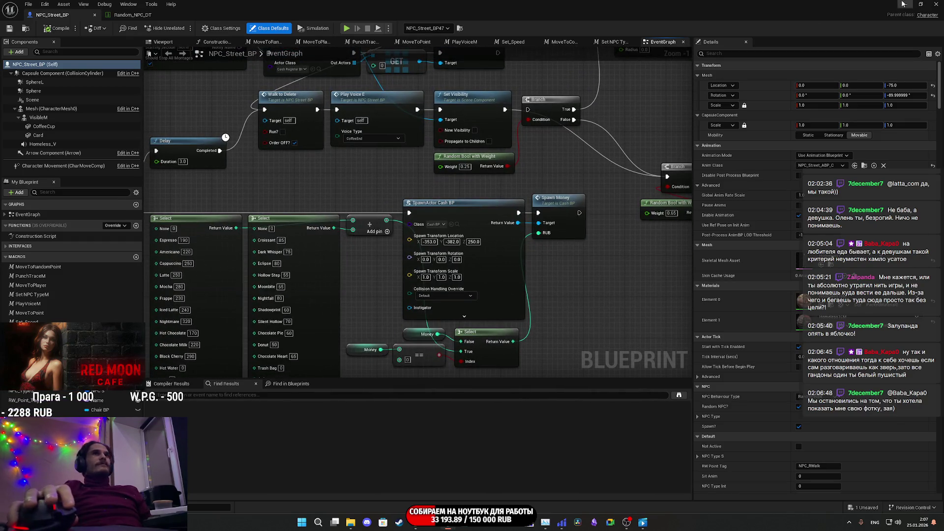
left_click(903, 4)
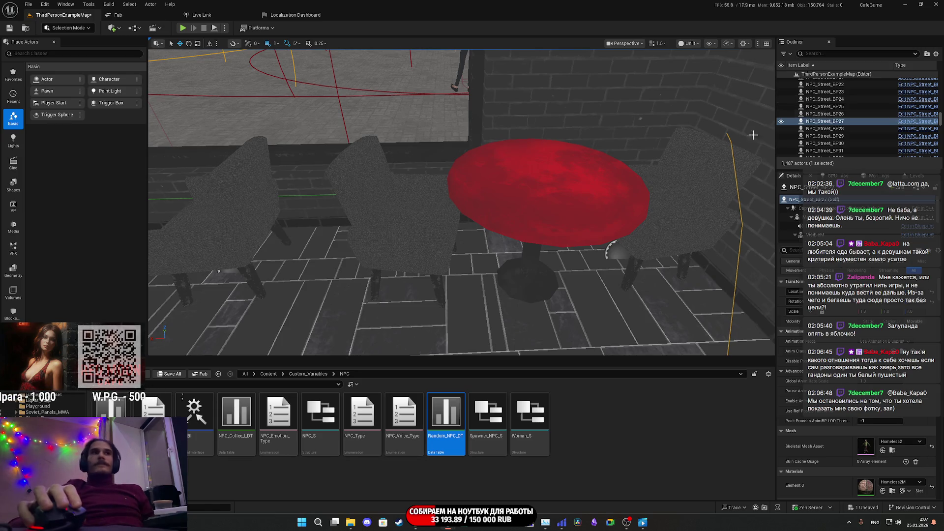
Fly to the window table, select a chair beside the red table, and open Chair_BP
left_click_drag(611, 249, 531, 261)
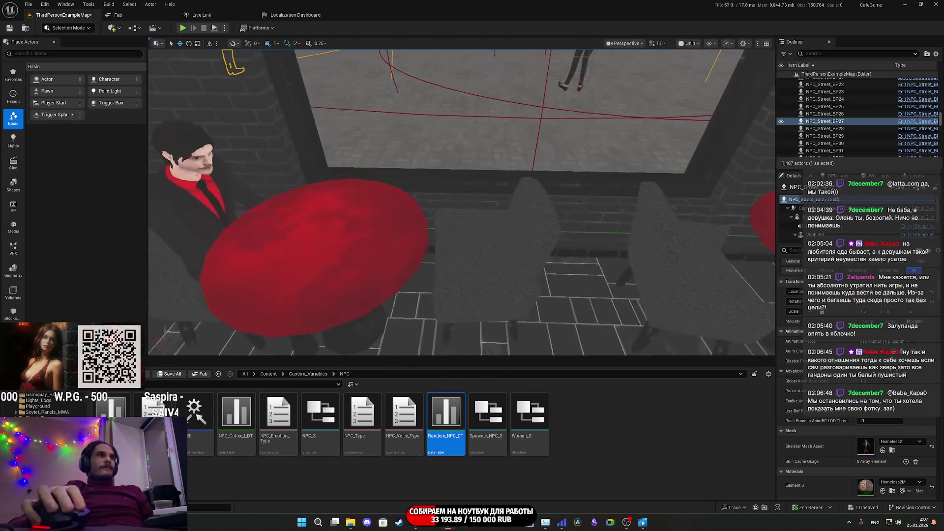
left_click(531, 260)
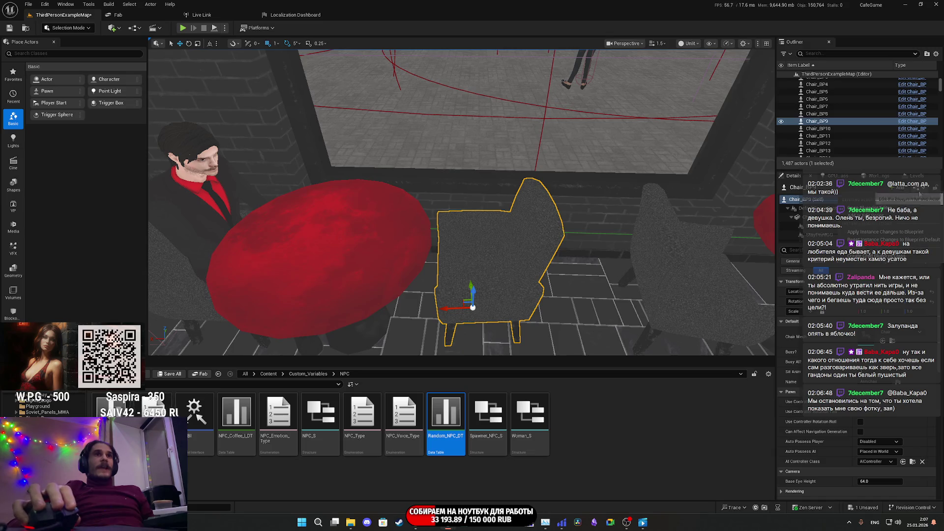
double_click(864, 199)
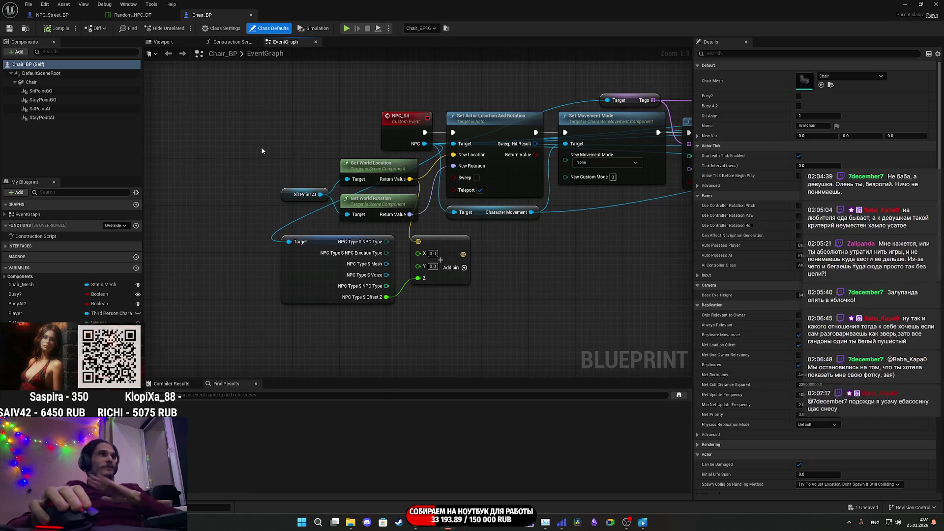
Route the sit point's world location through the add node into Set Actor Location's New Location, then save Chair_BP
mouse_move(418, 278)
left_mouse_down()
mouse_move(418, 295)
mouse_move(423, 191)
mouse_move(474, 292)
left_mouse_up()
left_click(409, 264)
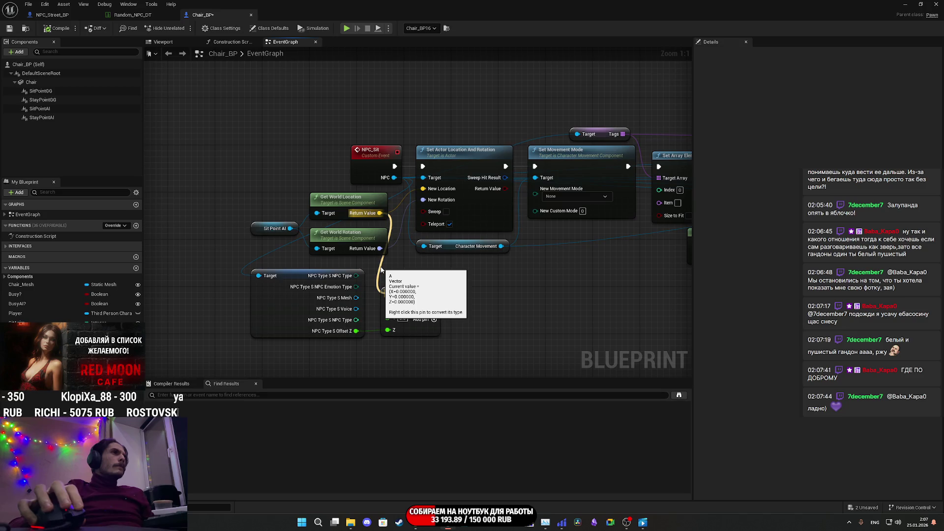
left_click_drag(382, 269, 384, 271)
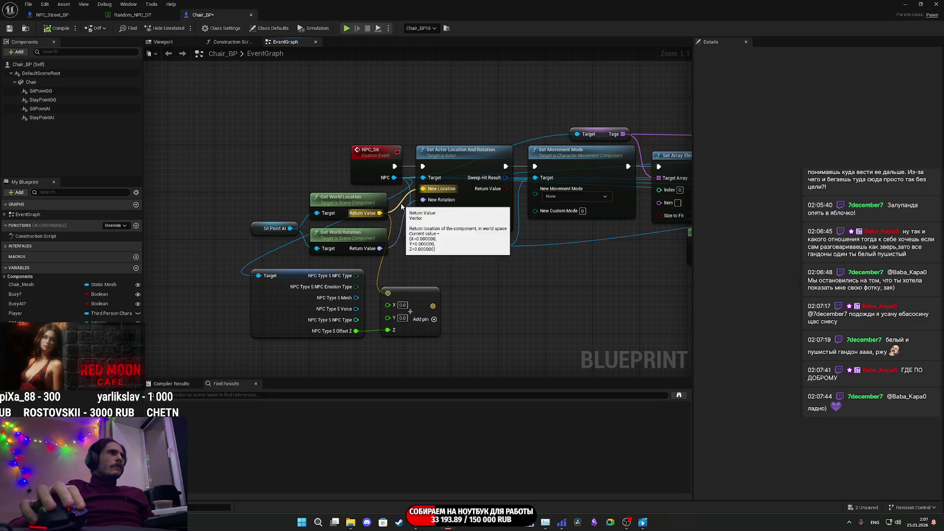
mouse_move(431, 307)
left_mouse_down()
mouse_move(433, 216)
mouse_move(423, 189)
left_mouse_up()
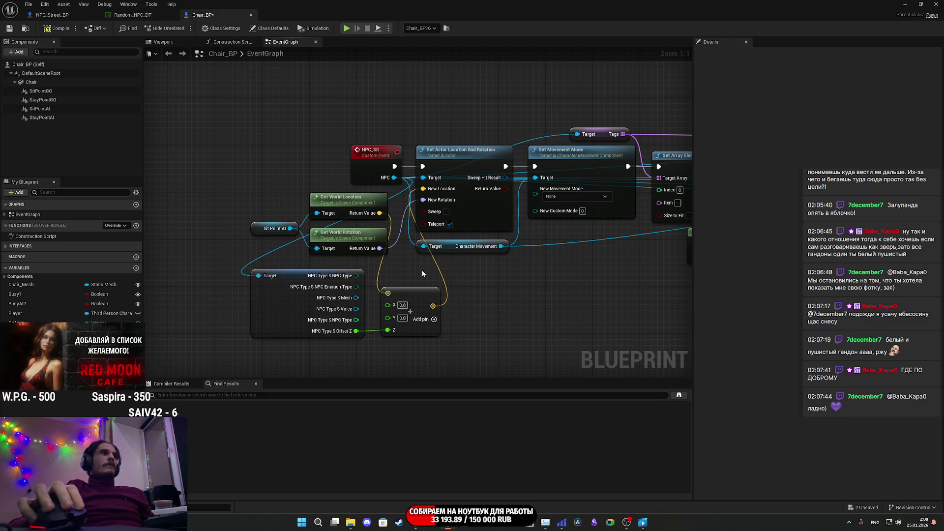
left_click(10, 29)
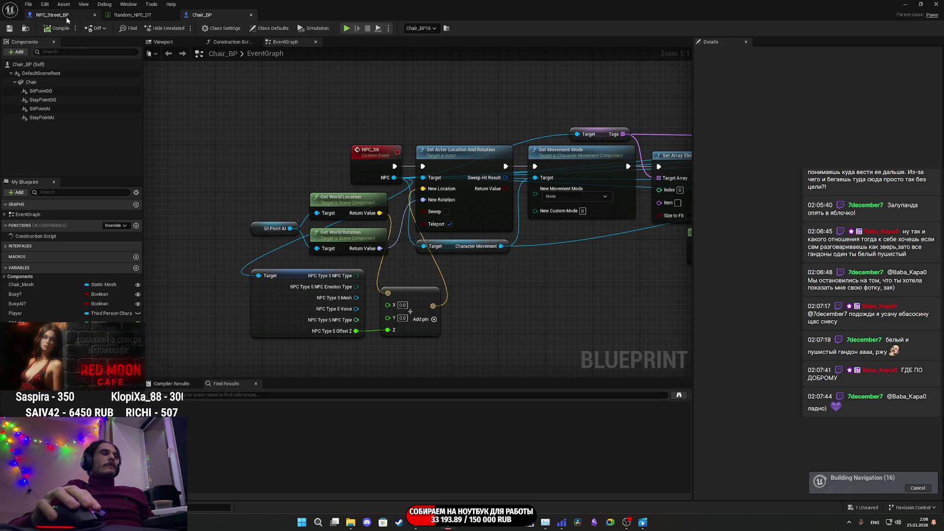
In Random_NPC_DT, set Offset_Z to 10 for the Gel_K and Homeless3 rows
left_click(67, 17)
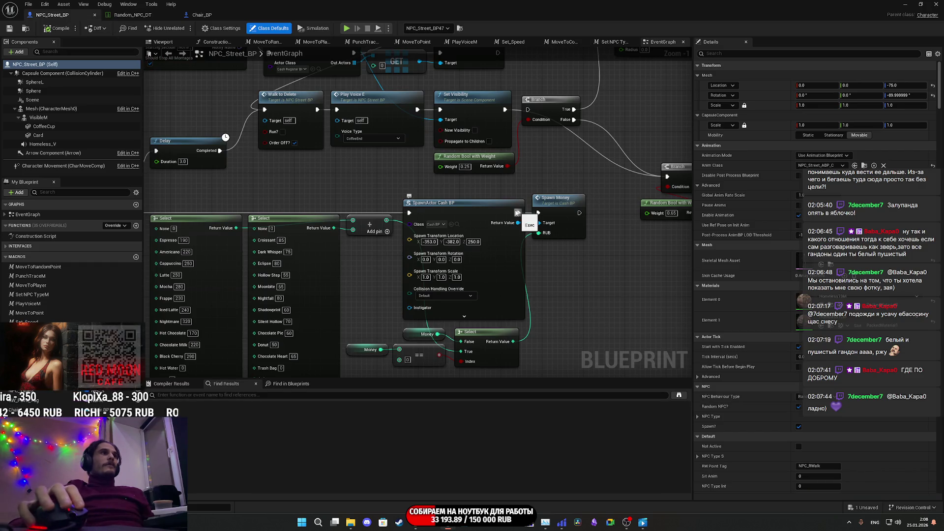
left_click(125, 14)
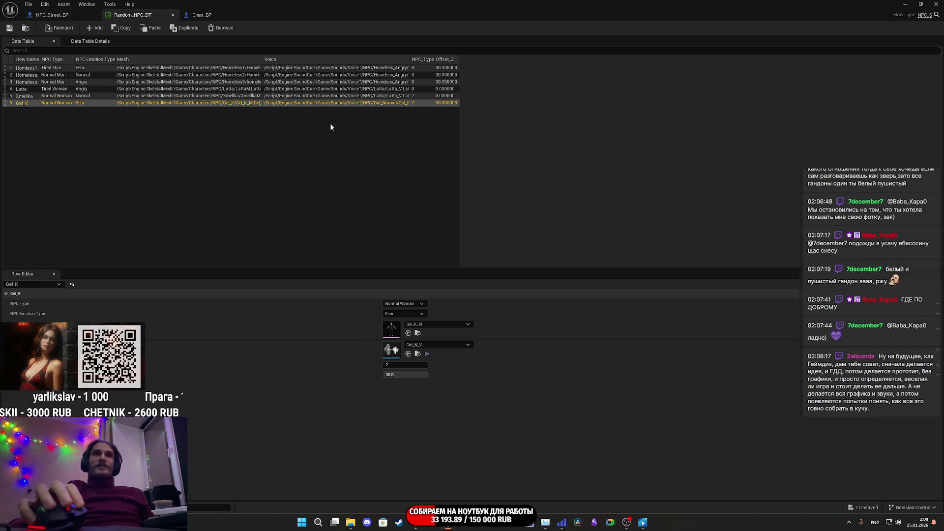
left_click(403, 375)
type("10")
key("Return")
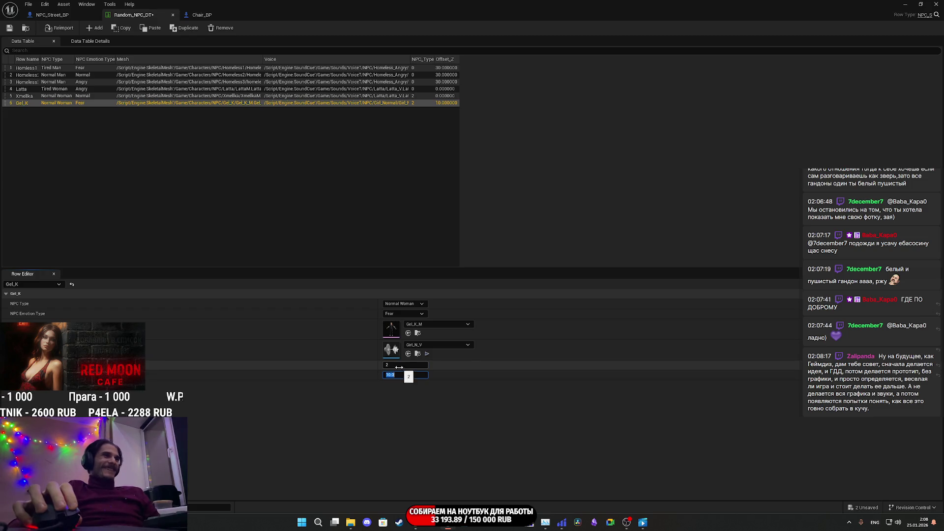
left_click(64, 90)
left_click(42, 82)
left_click(395, 375)
type("0")
key("Return")
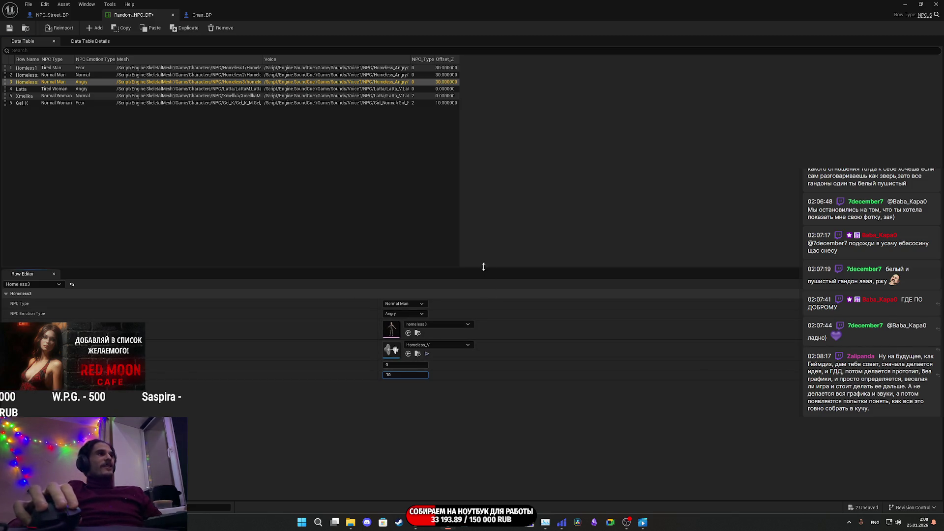
Set Offset_Z to 10 for the Homeless2 and Homeless1 rows
left_click(238, 76)
left_click(402, 375)
type("1")
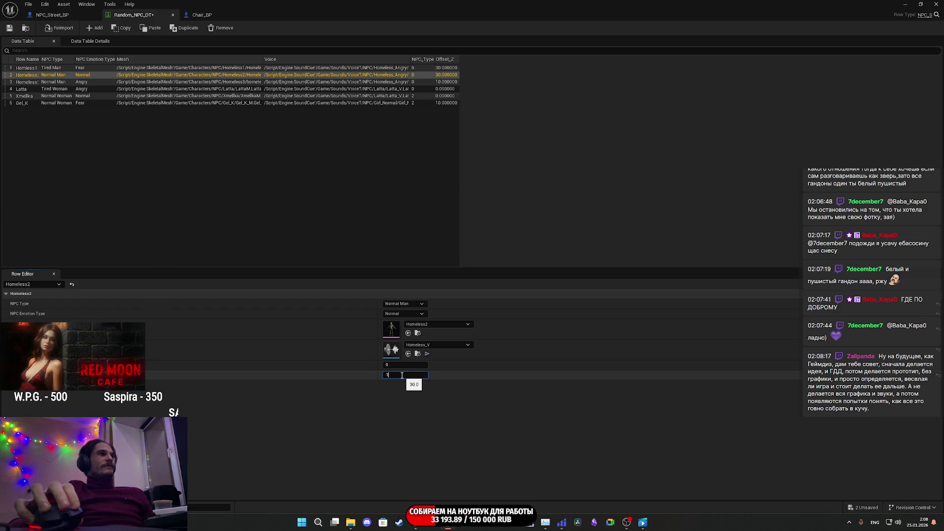
type("0")
key("Return")
left_click(294, 68)
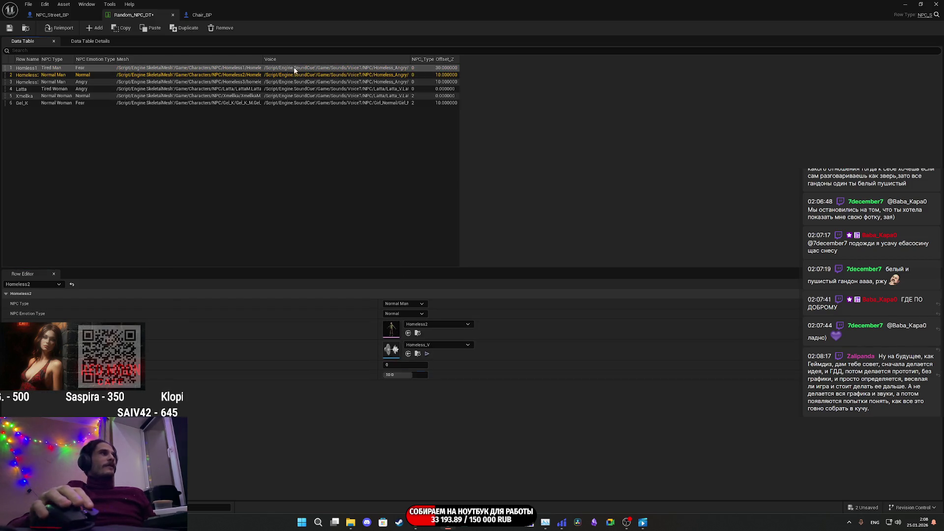
left_click(401, 375)
type("1")
key("Return")
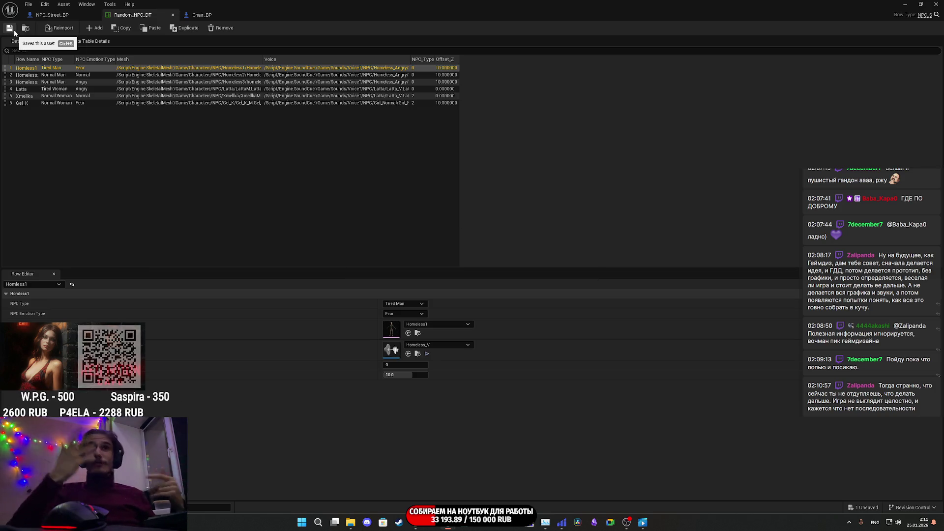
Check the Play Montage and Delay nodes in NPC_Street_BP's event graph, then return to the level
left_click(67, 15)
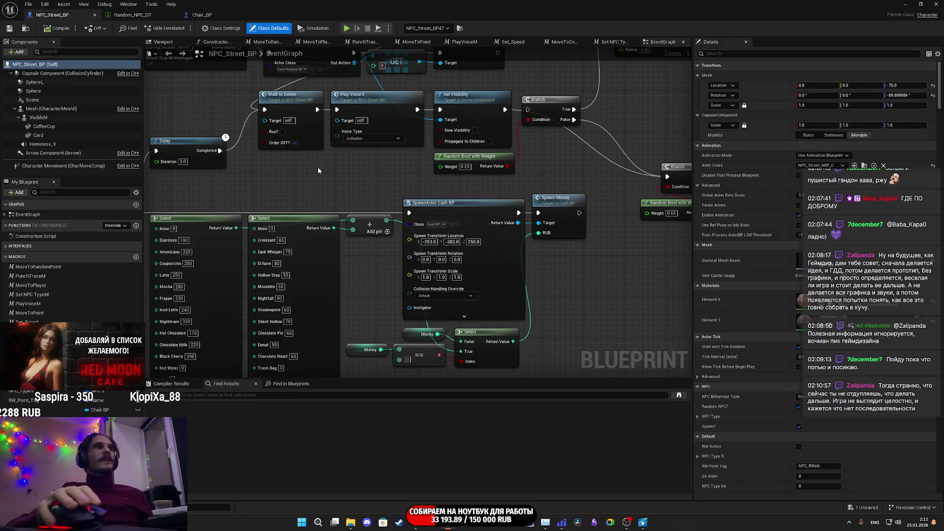
mouse_move(618, 266)
left_mouse_down()
mouse_move(570, 254)
mouse_move(670, 242)
left_mouse_up()
left_click_drag(464, 252, 570, 238)
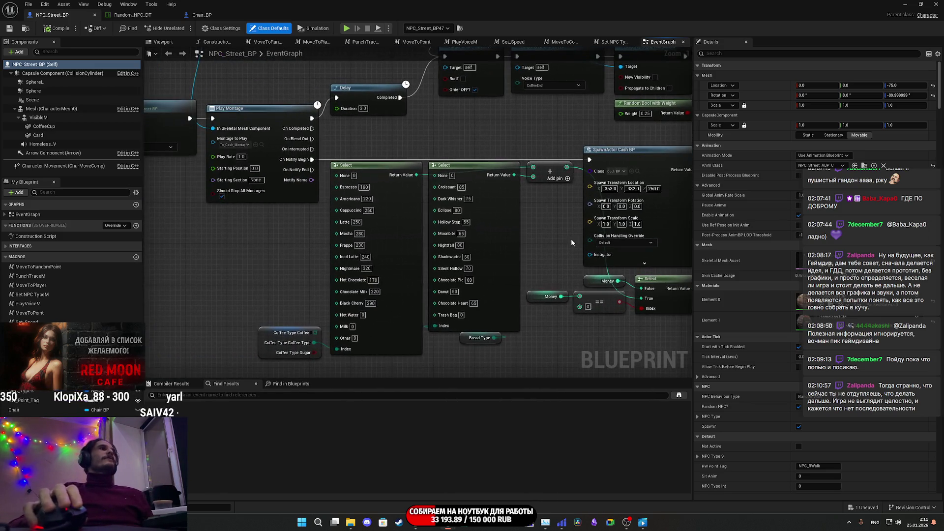
left_click(904, 4)
Save ThirdPersonExampleMap with Save Selected and start Play in Editor with Alt+P
key("ctrl+shift+s")
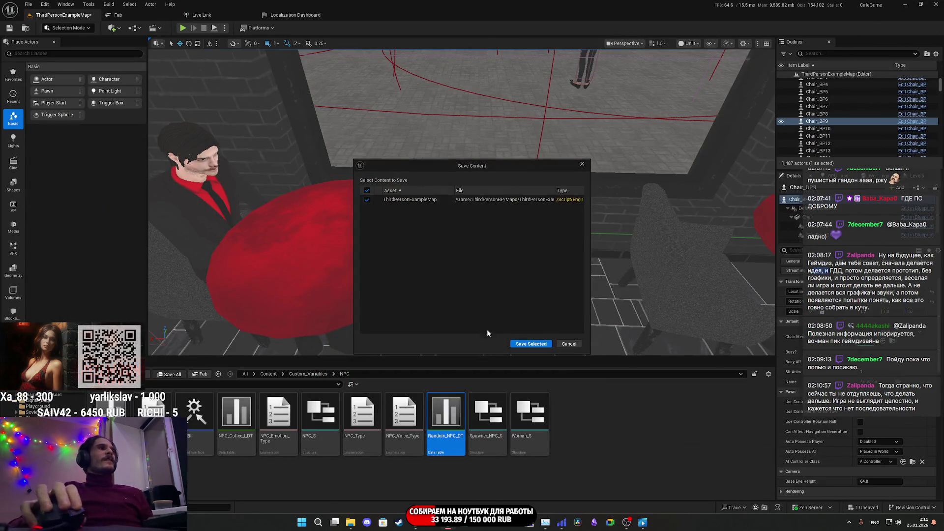
left_click(540, 344)
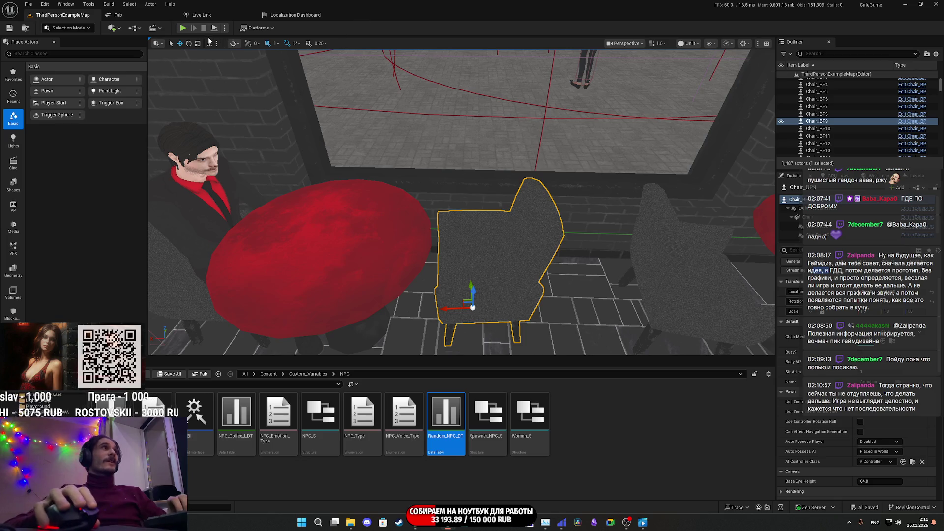
key("alt+p")
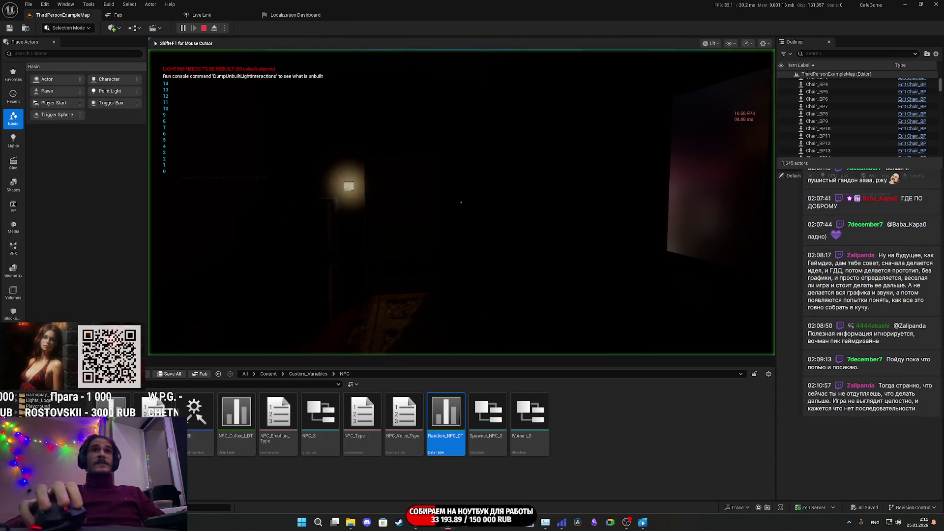
Go fullscreen with F11 and walk to the counter, strafing along it past the register
key("F11")
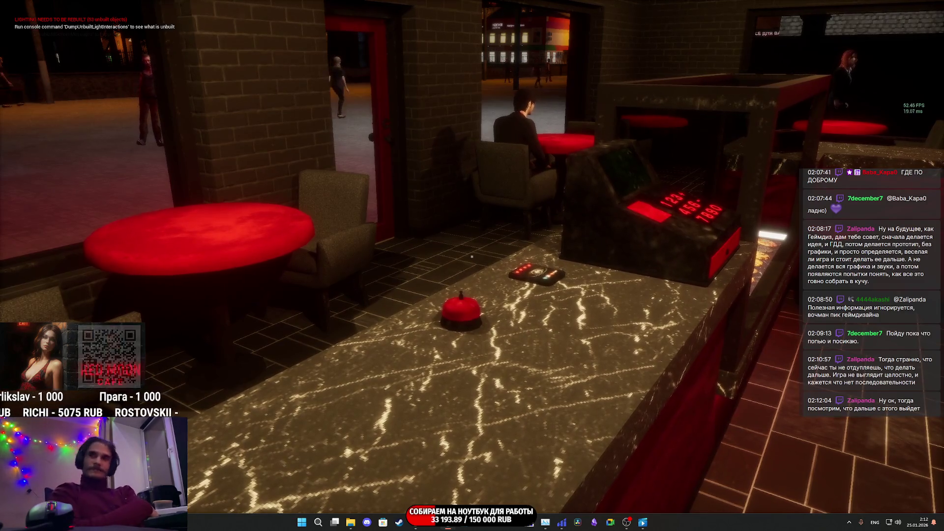
key("w")
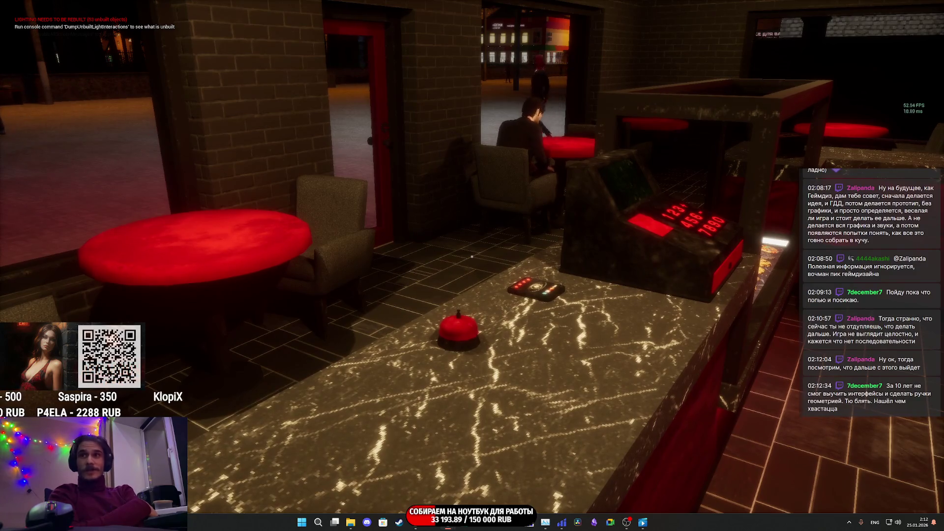
key("a")
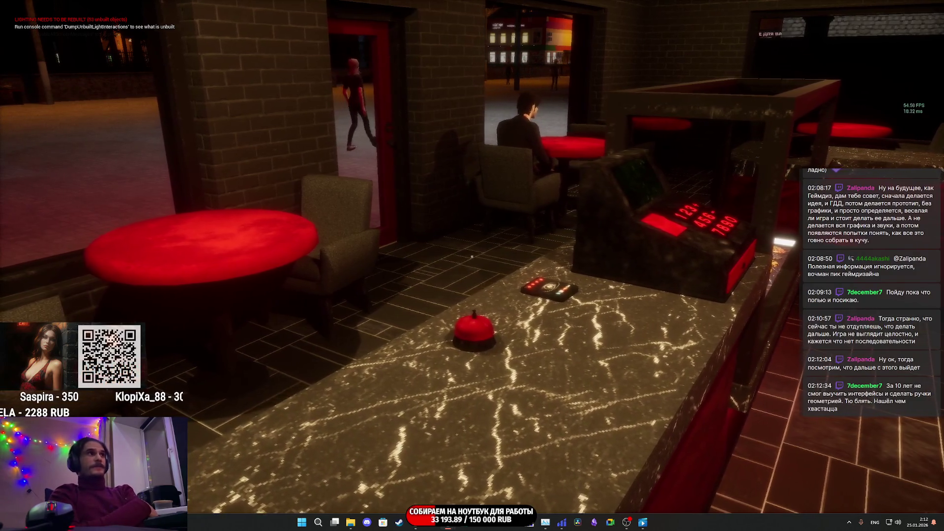
key("d")
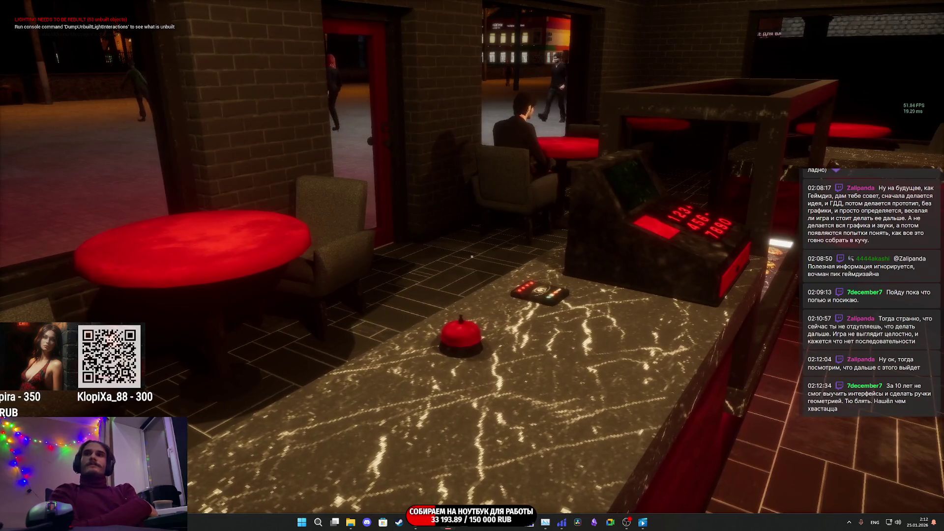
key("d")
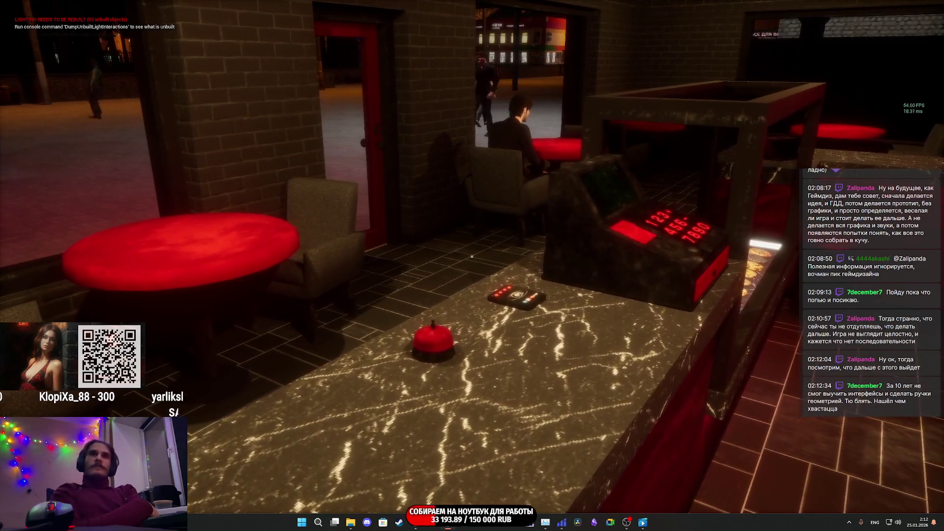
key("a")
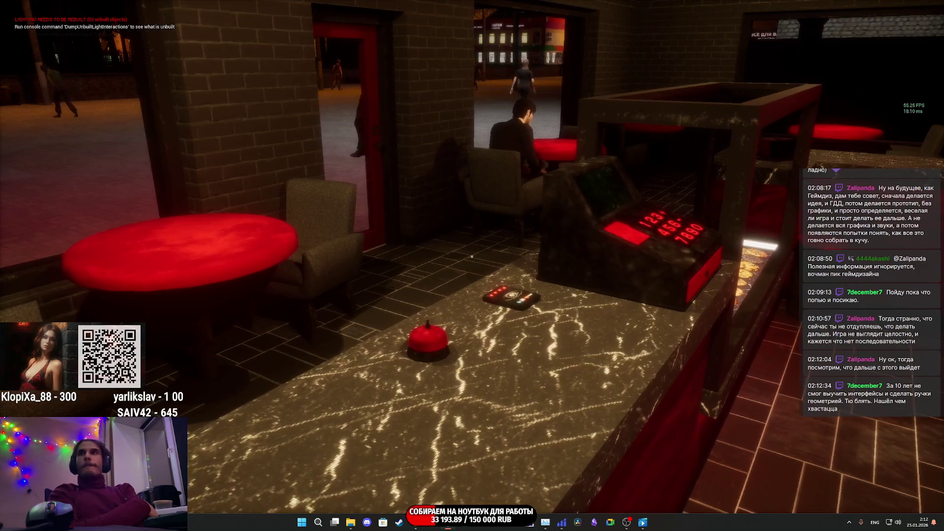
key("d")
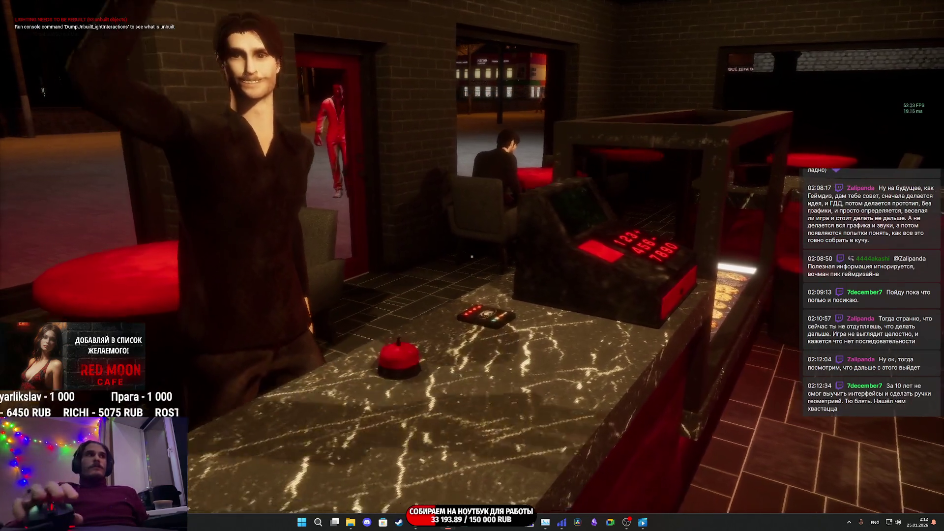
mouse_move(472, 256)
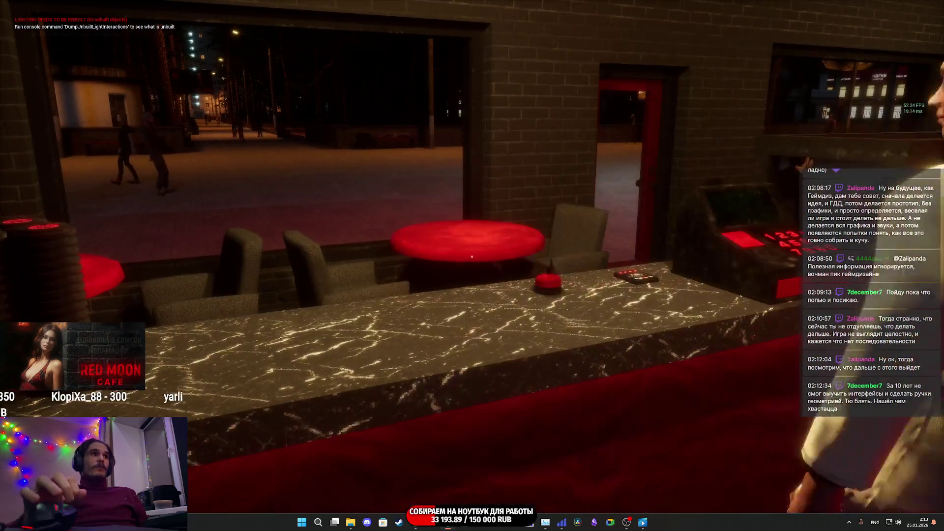
Walk to the window table and strafe left and right around it to inspect the chair placement
key("w")
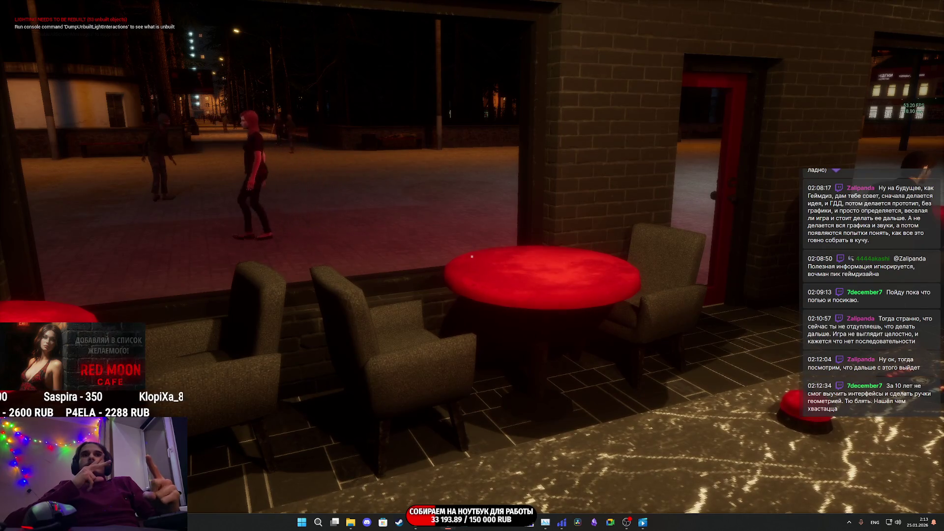
key("w")
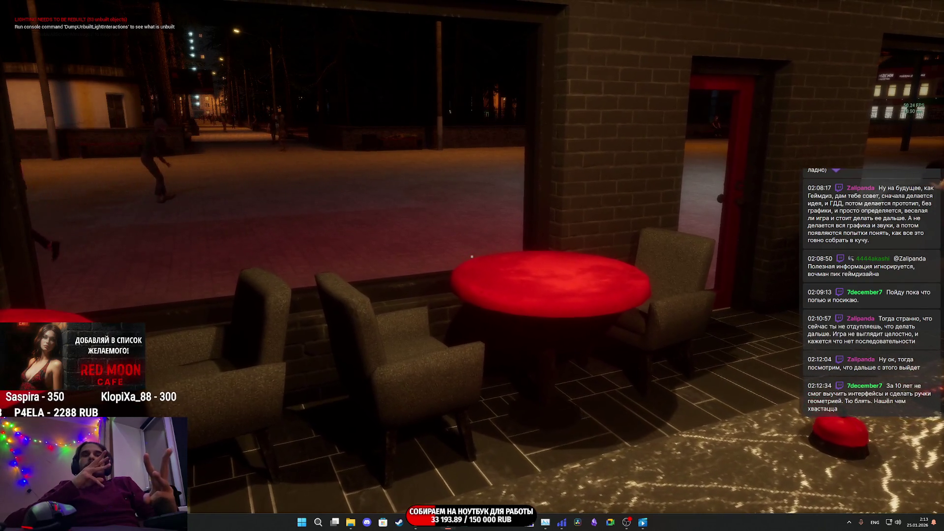
key("d")
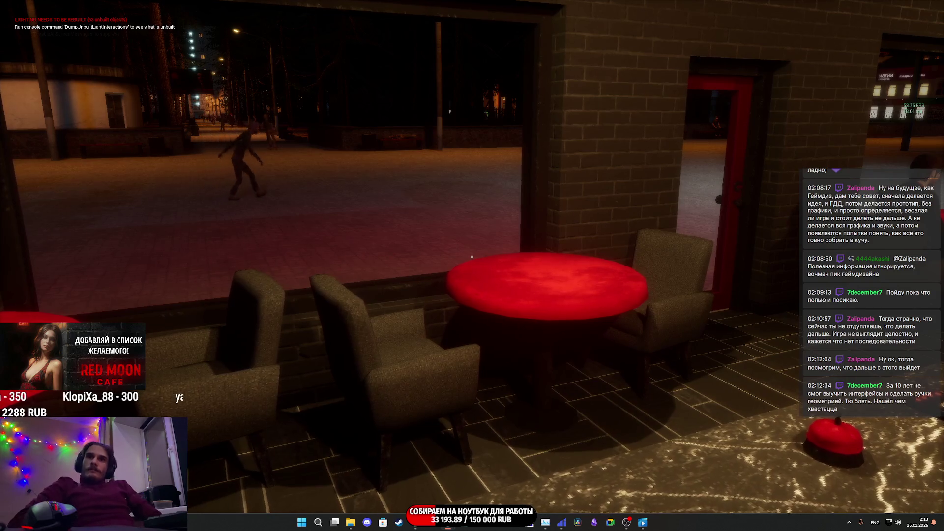
key("d")
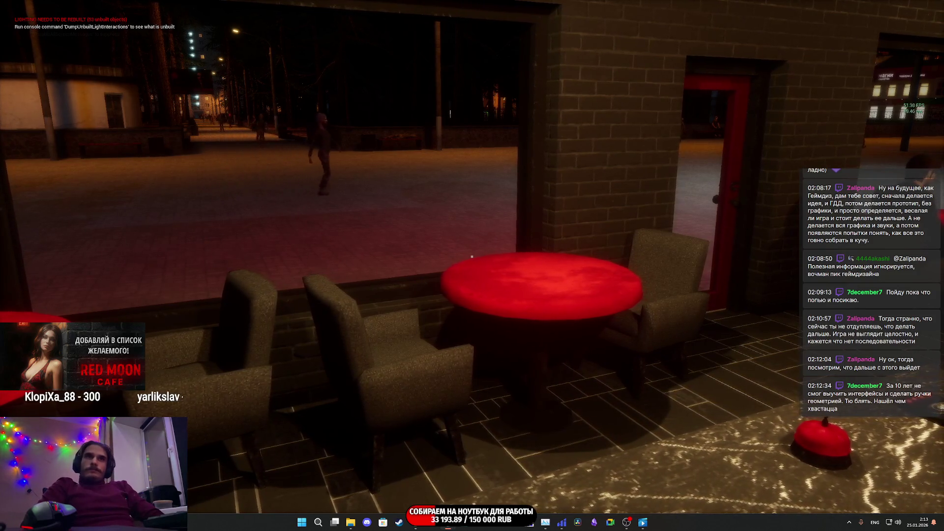
key("d")
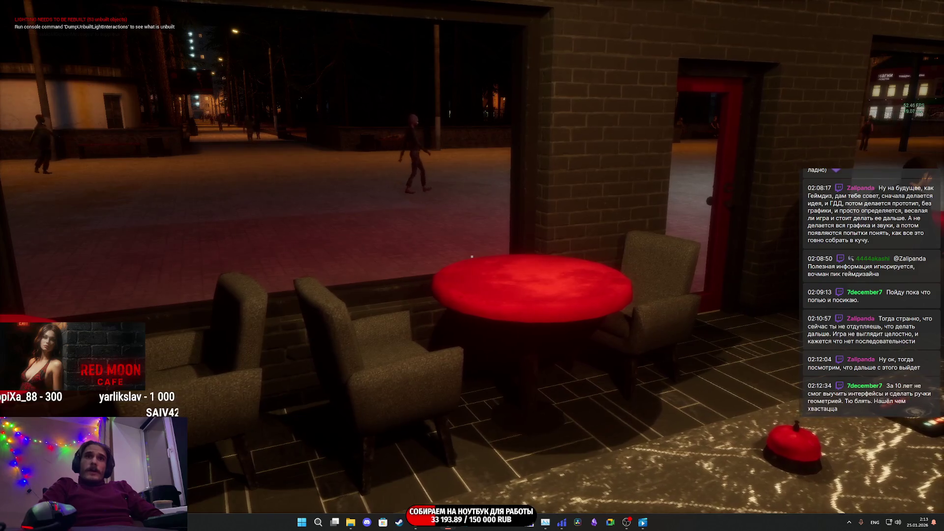
key("d")
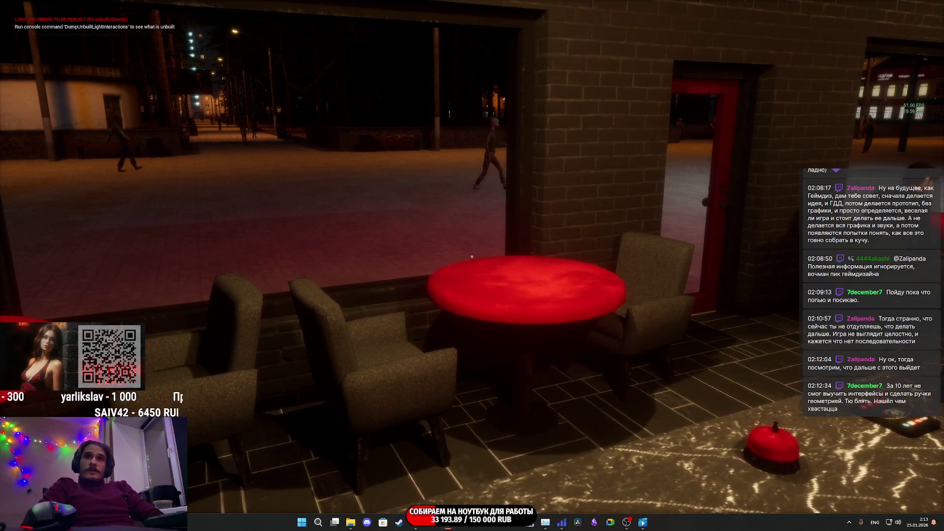
key("a")
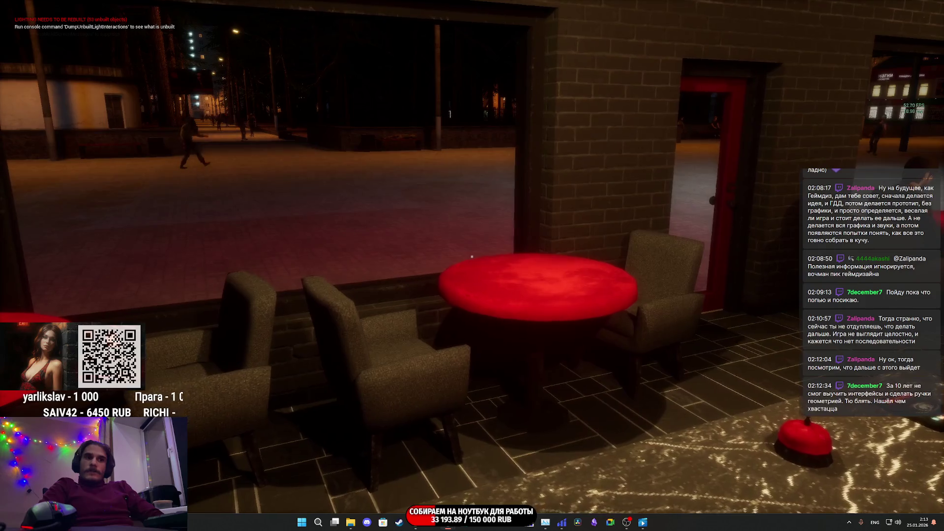
key("d")
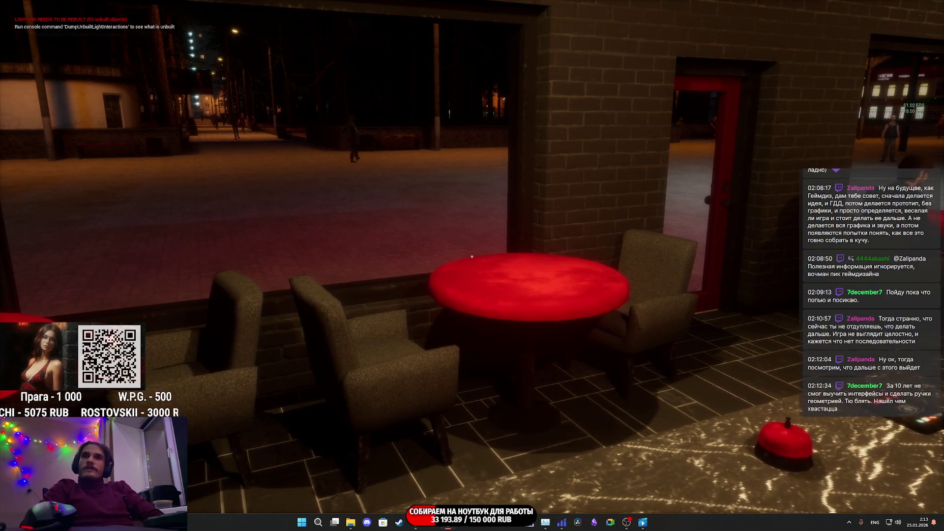
key("a")
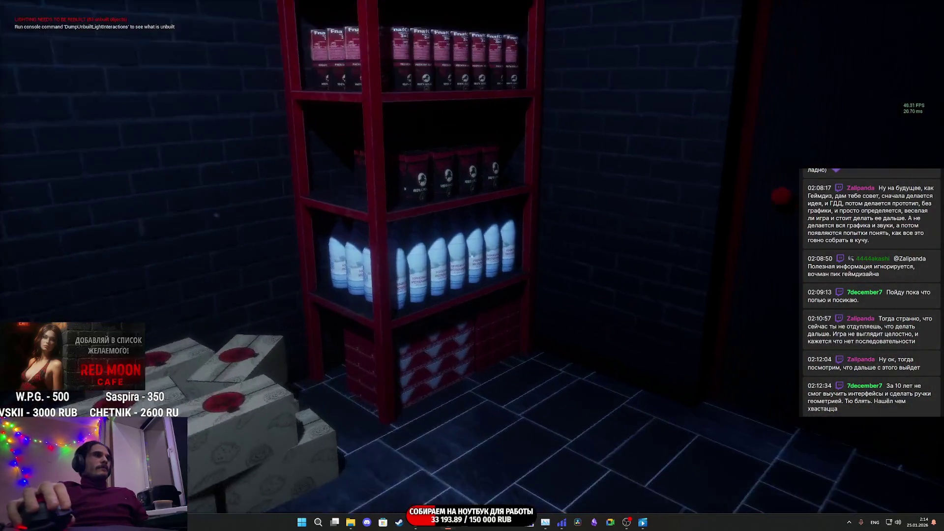
Carry a water bottle from the shelf to the kettle, start the kettle, and grab a red cup
left_click(471, 257)
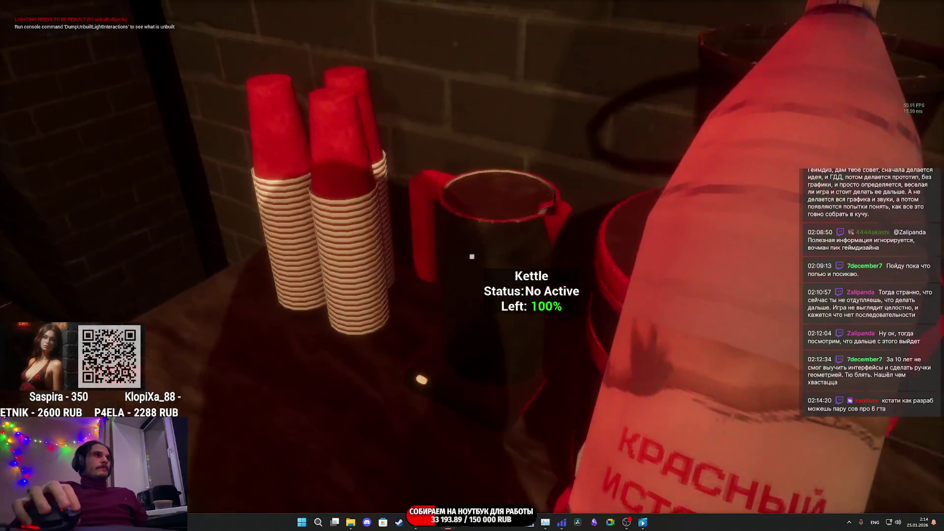
left_click(472, 256)
left_click(472, 257)
left_click(471, 256)
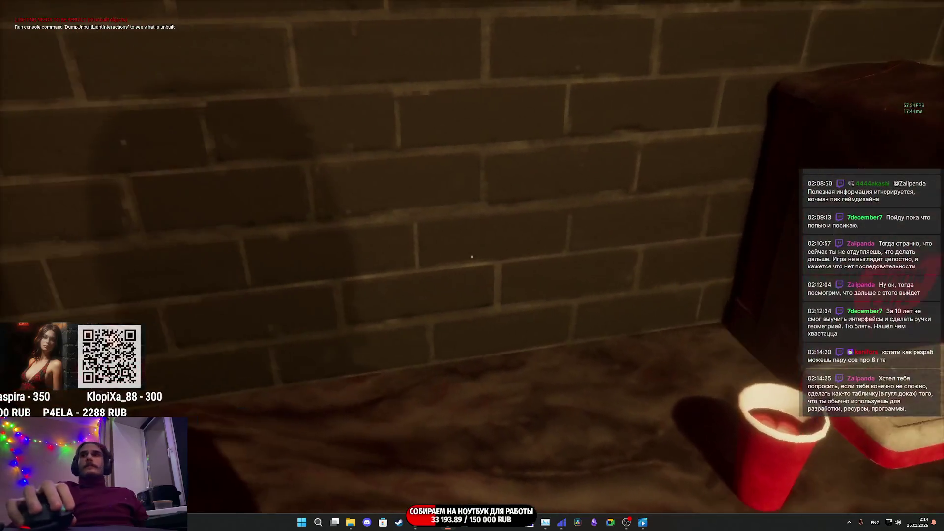
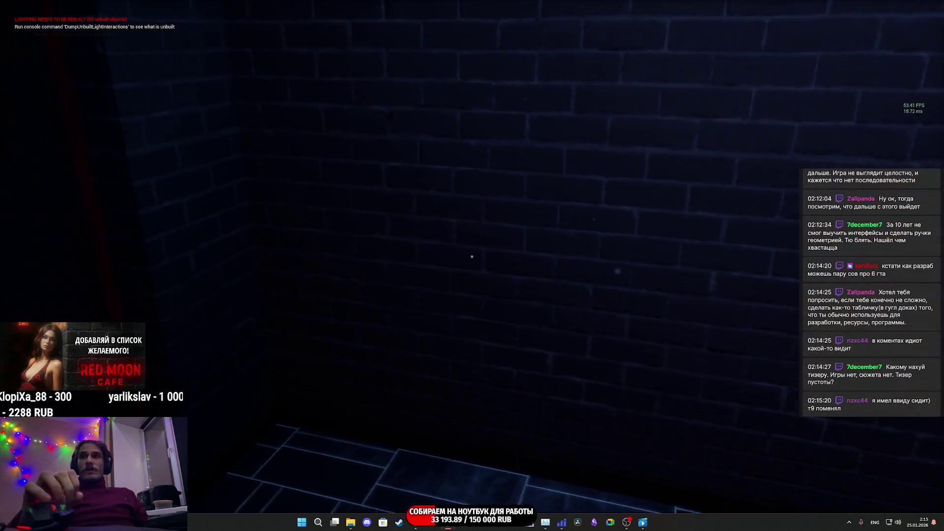
Walk to the counter and fit the grinder's filled portafilter into the coffee machine
key("w")
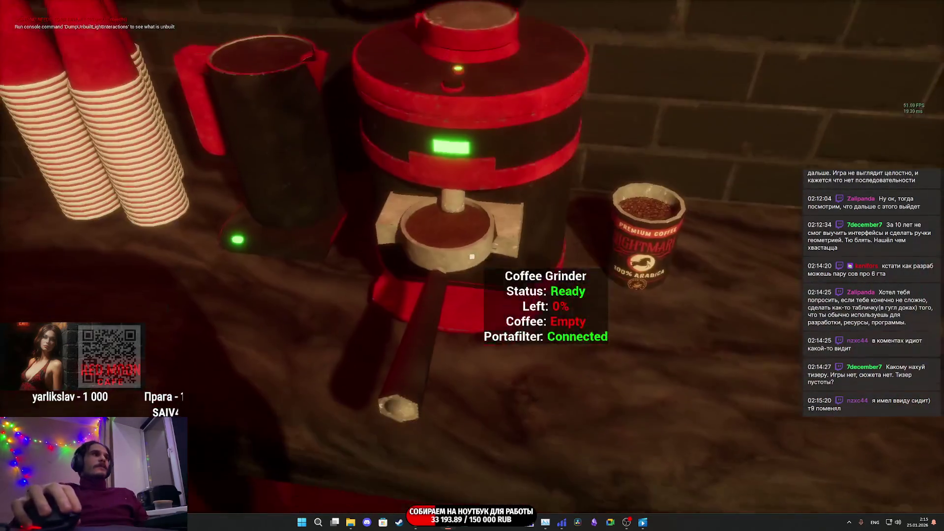
left_click(472, 256)
left_click(472, 256)
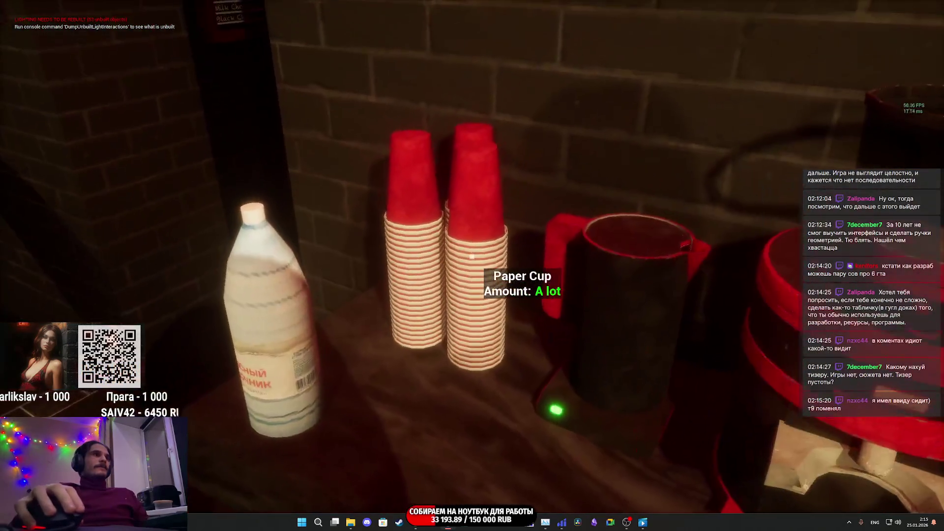
Set a paper cup under the machine, brew espresso into it, and take the filled cup
left_click(472, 256)
left_click(472, 256)
left_click(472, 257)
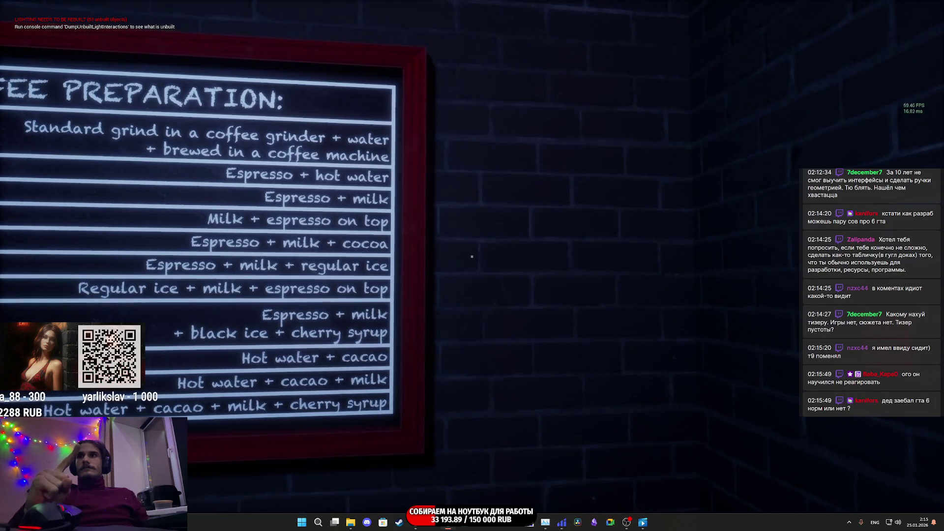
mouse_move(472, 256)
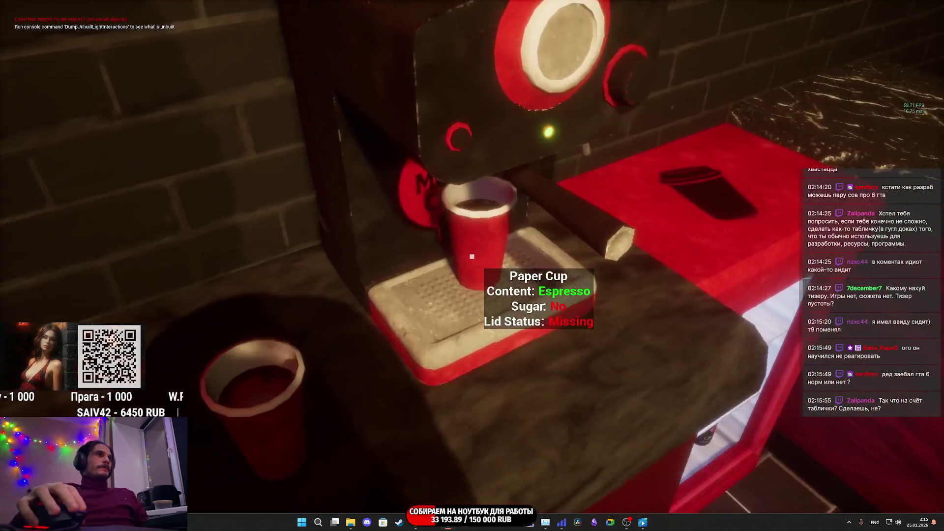
left_click(472, 256)
mouse_move(471, 256)
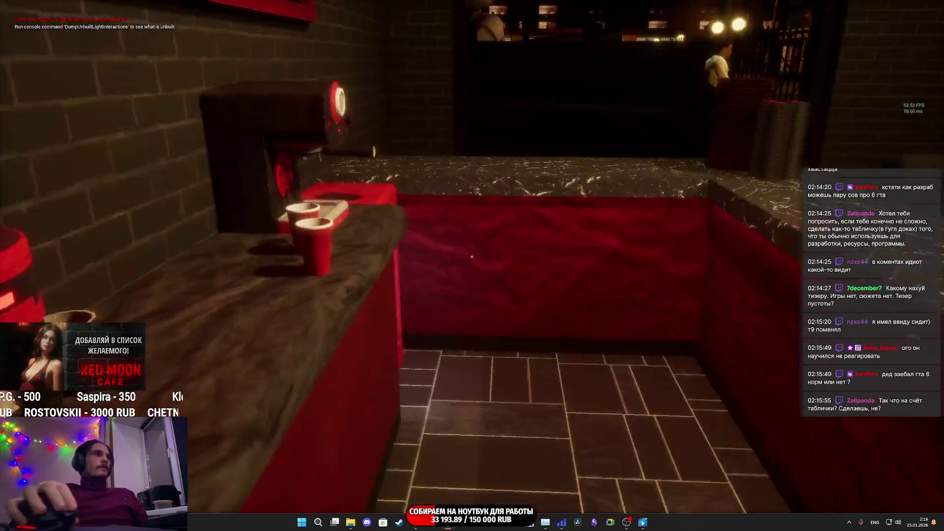
Serve the cappuccino on the counter, collect the 230 RUB payment, and stop Play-in-Editor
left_click(472, 256)
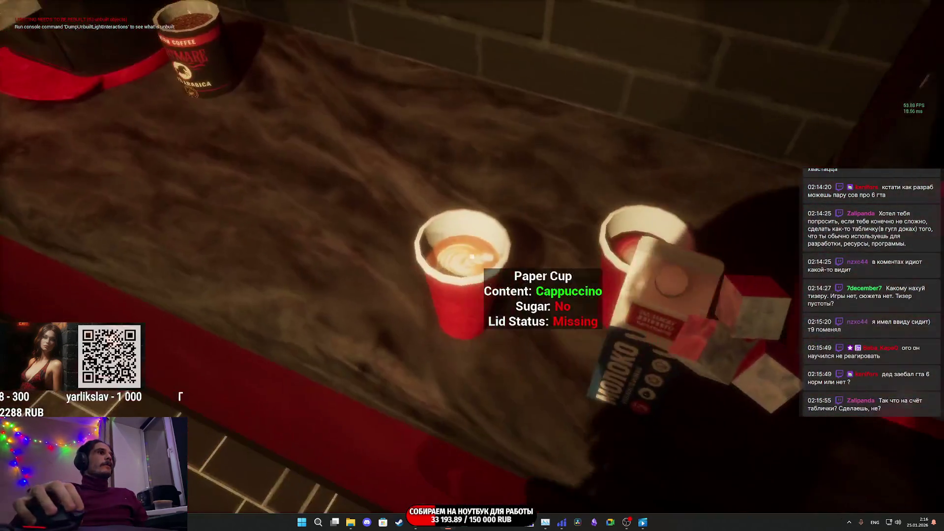
left_click(472, 256)
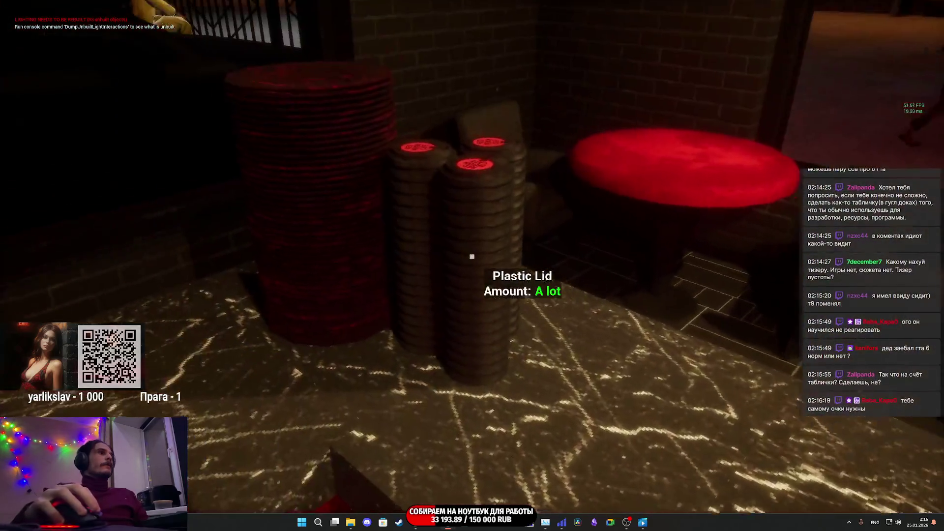
left_click(472, 257)
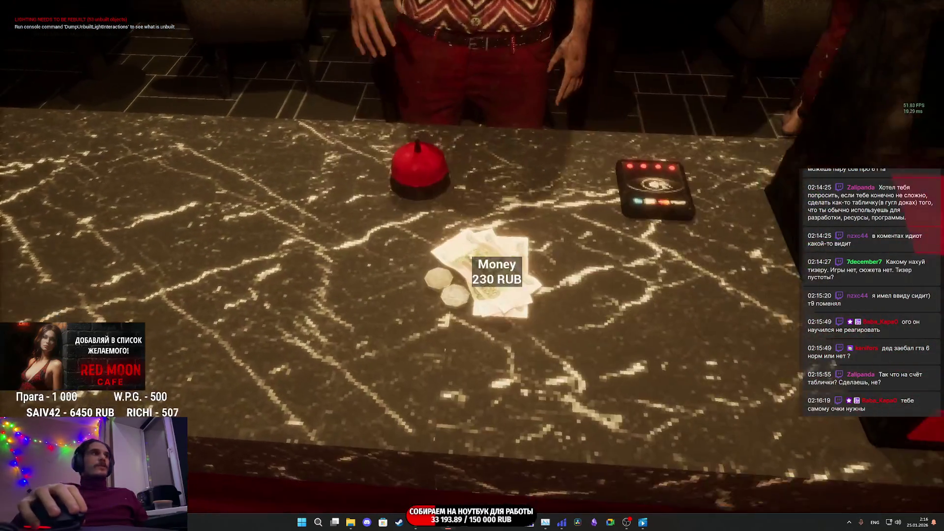
left_click(472, 256)
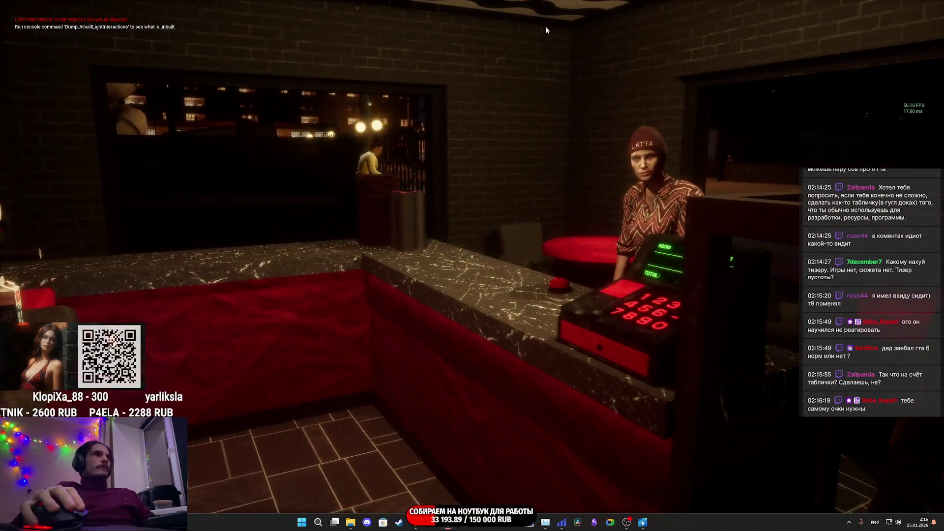
key("Escape")
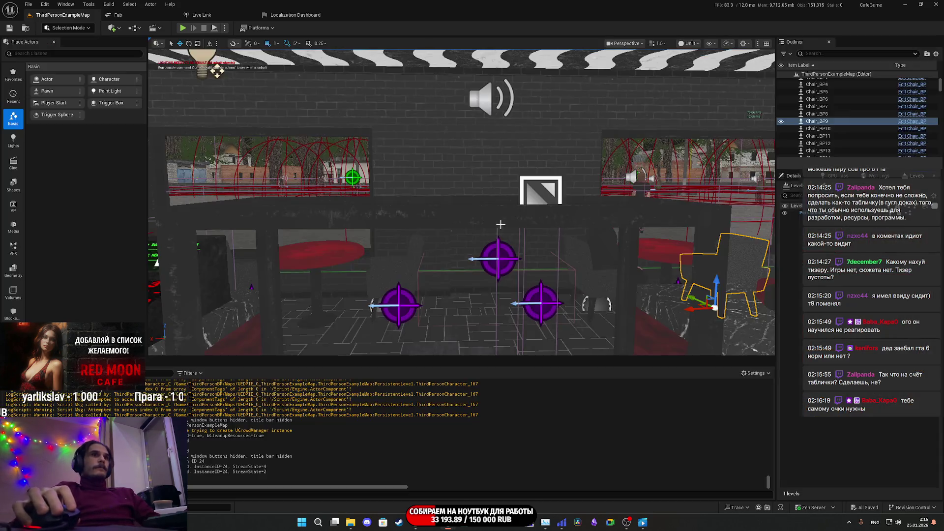
Go fullscreen, select NPC_Street_BP2 and open its Blueprint event graph to view the Play Montage nodes
left_click(499, 222)
key("F11")
key("F11")
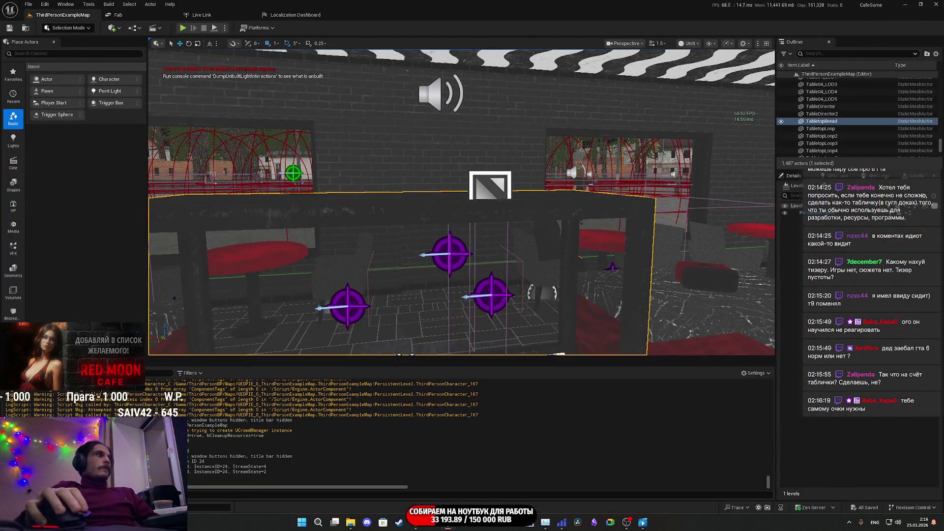
key("ctrl+space")
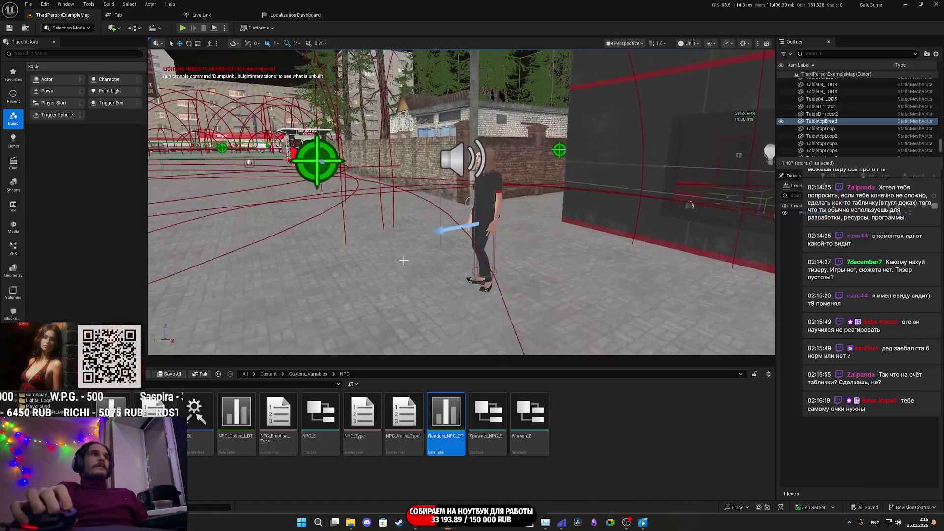
left_click(484, 196)
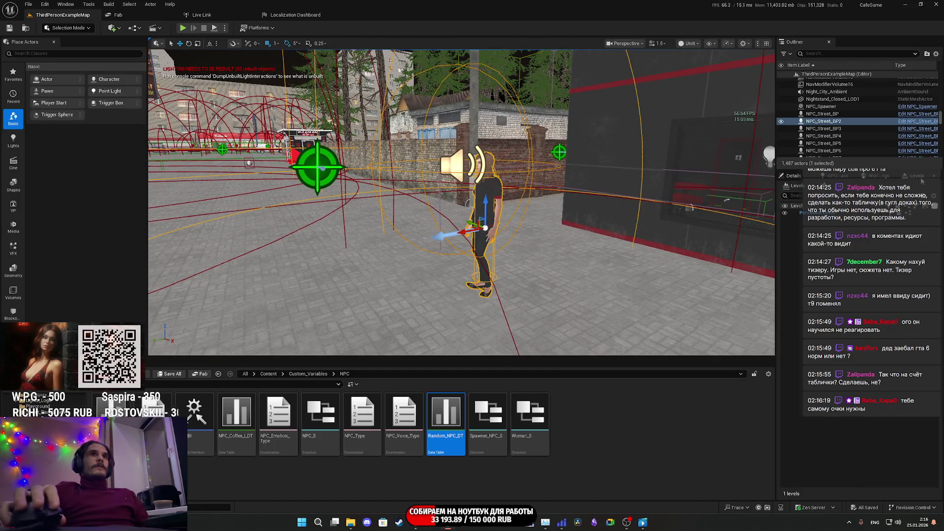
key("ctrl+e")
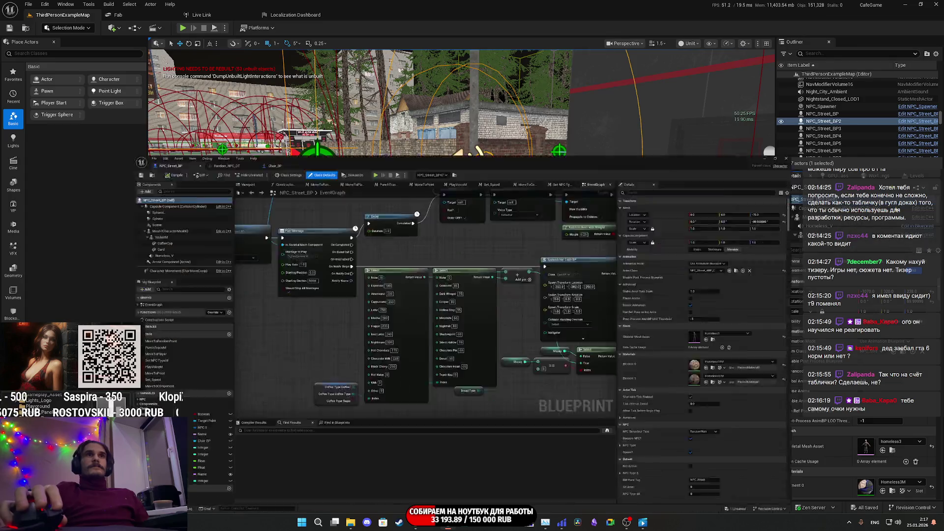
mouse_move(276, 246)
left_mouse_down()
mouse_move(533, 253)
mouse_move(504, 301)
left_mouse_up()
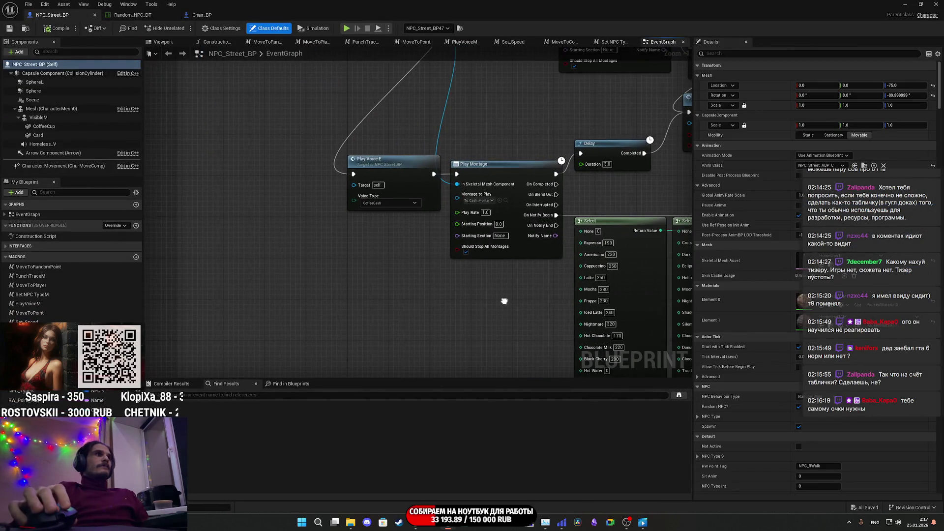
scroll(505, 297, "down", 4)
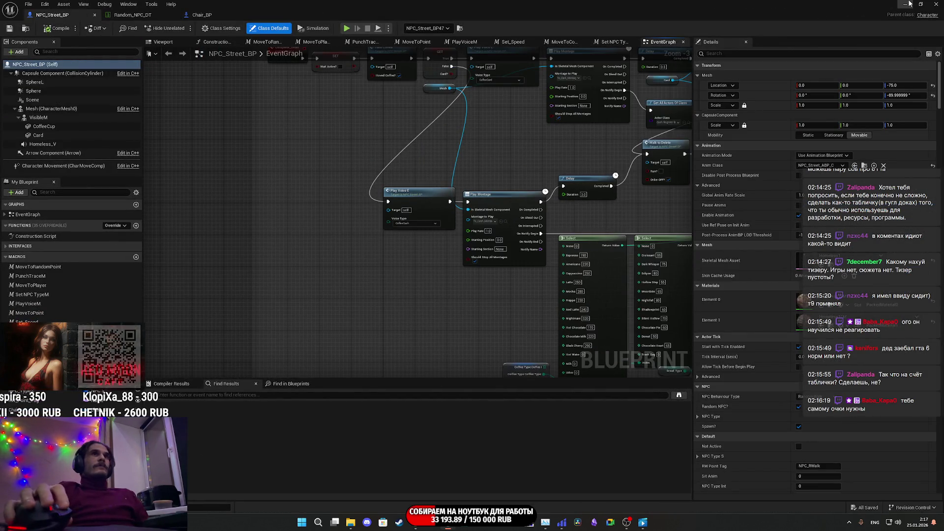
Minimize the Blueprint editor, level editor and Twitch browser to reveal the desktop
left_click(905, 4)
left_click(905, 4)
left_click(888, 7)
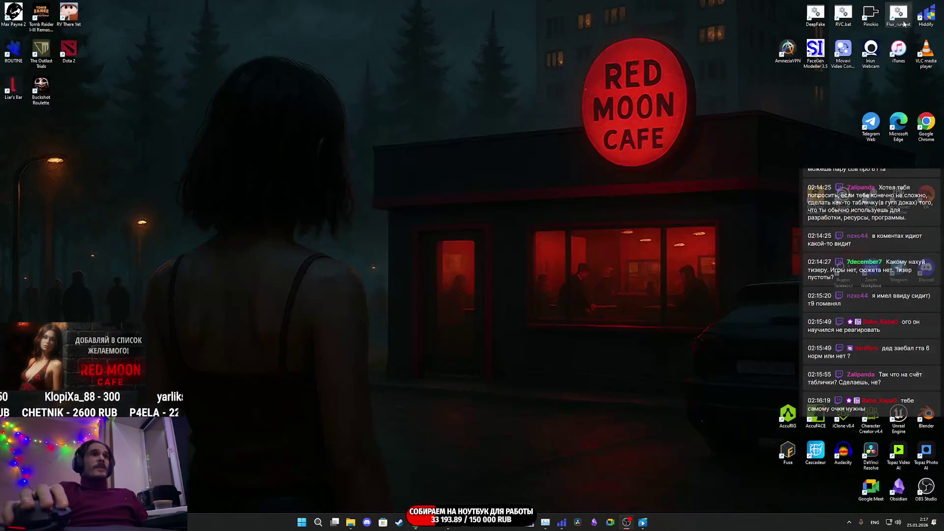
Line up AccuRIG, Unreal Engine, Blender, Fuse, DaVinci Resolve and Obsidian shortcuts in a central row
left_click_drag(791, 421, 730, 394)
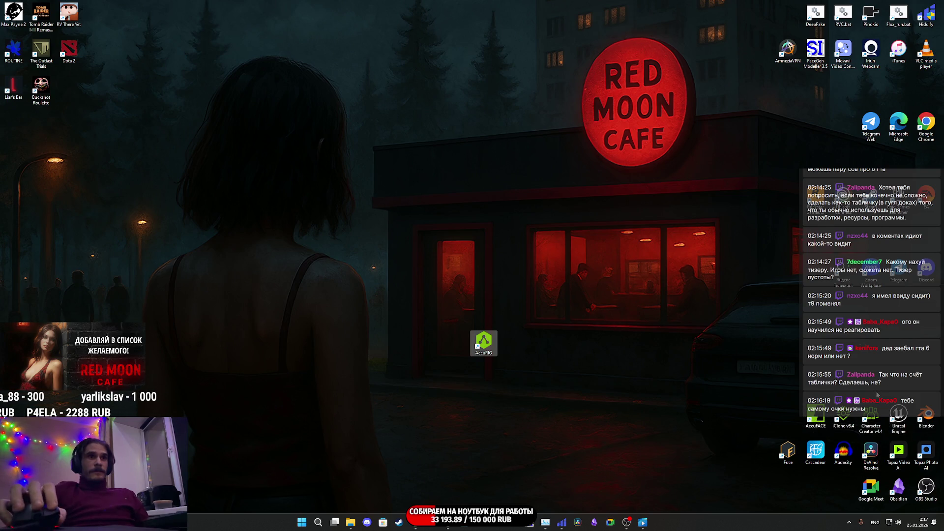
left_click_drag(899, 415, 511, 344)
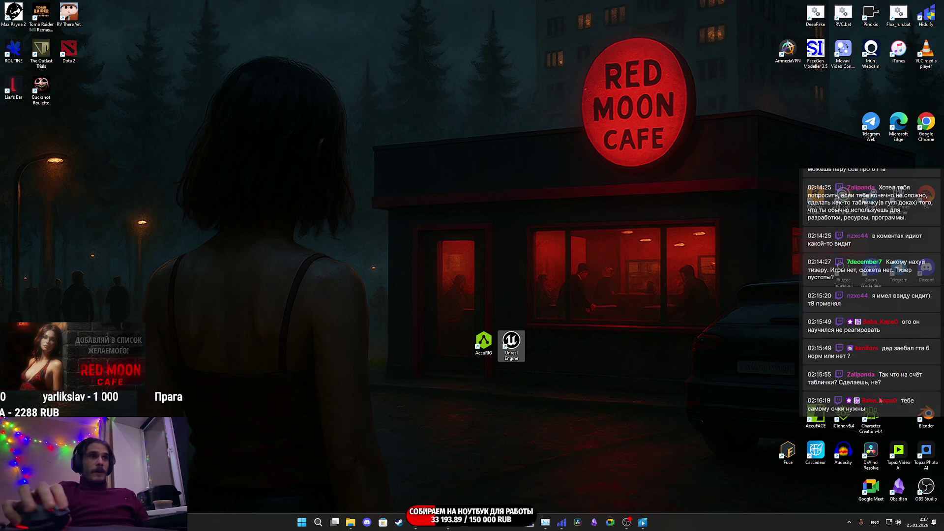
mouse_move(923, 403)
left_mouse_down()
mouse_move(639, 342)
mouse_move(535, 335)
left_mouse_up()
mouse_move(798, 453)
left_mouse_down()
mouse_move(577, 342)
mouse_move(640, 353)
mouse_move(604, 347)
left_mouse_up()
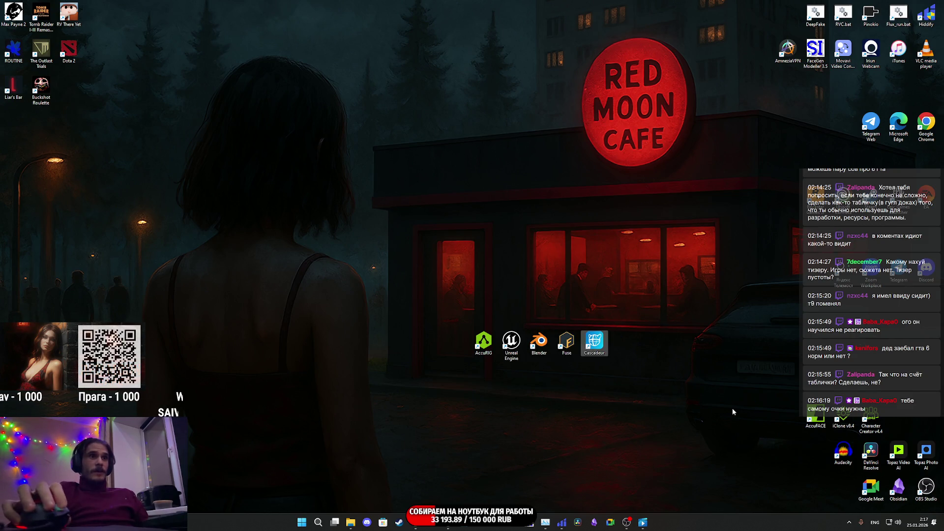
left_click_drag(866, 463, 679, 346)
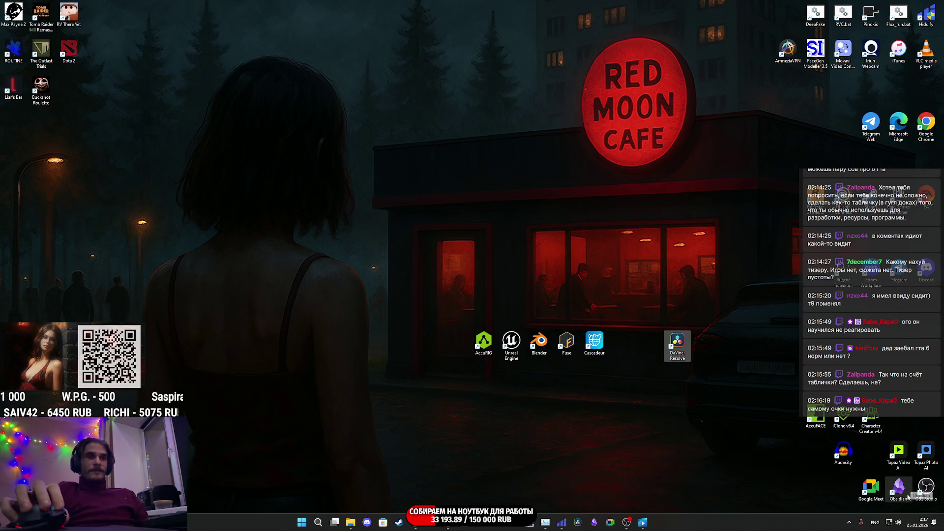
mouse_move(899, 486)
left_mouse_down()
mouse_move(767, 414)
mouse_move(696, 347)
mouse_move(706, 349)
left_mouse_up()
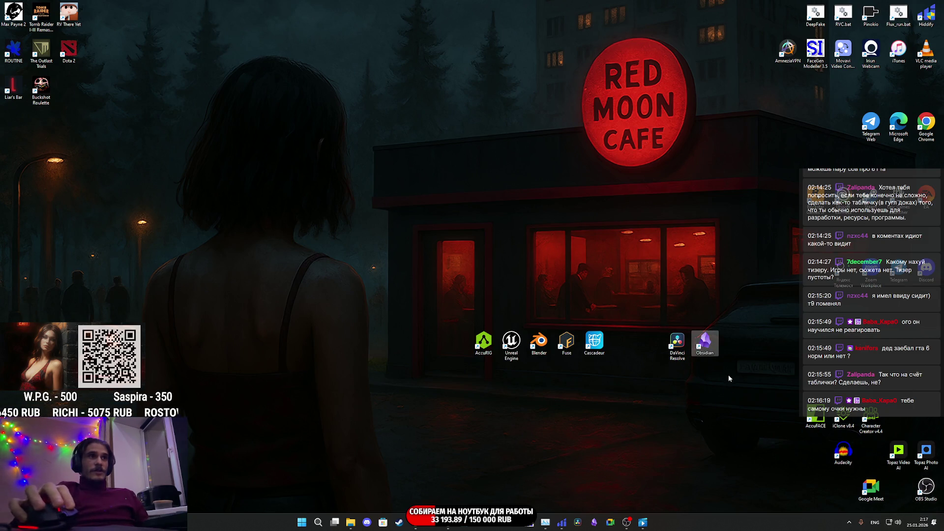
mouse_move(488, 376)
left_mouse_down()
mouse_move(550, 347)
mouse_move(693, 346)
mouse_move(692, 416)
mouse_move(432, 272)
mouse_move(379, 267)
mouse_move(664, 400)
mouse_move(694, 401)
left_mouse_up()
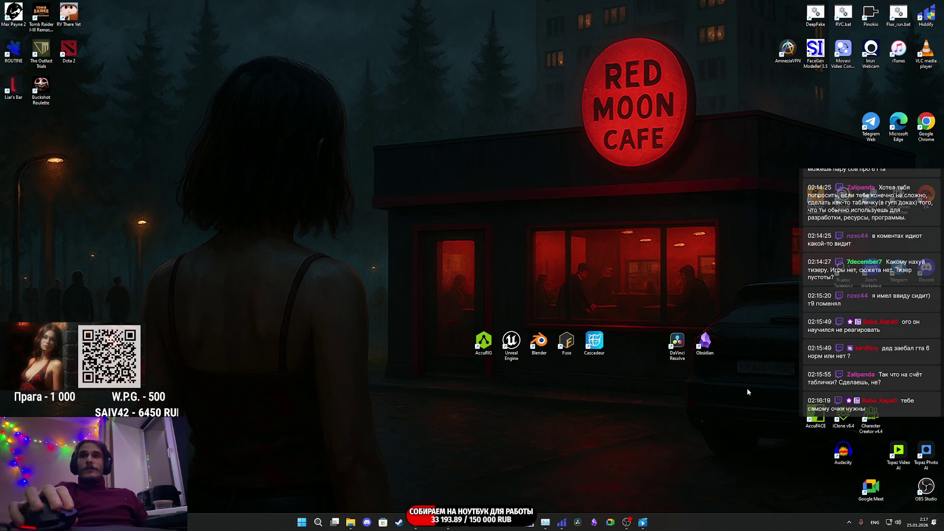
Move Obsidian, DaVinci Resolve, Cascadeur, Fuse and Unreal Engine shortcuts into the lower-right group
left_click_drag(710, 345, 899, 497)
mouse_move(677, 344)
left_mouse_down()
mouse_move(856, 462)
mouse_move(871, 458)
left_mouse_up()
left_click(610, 372)
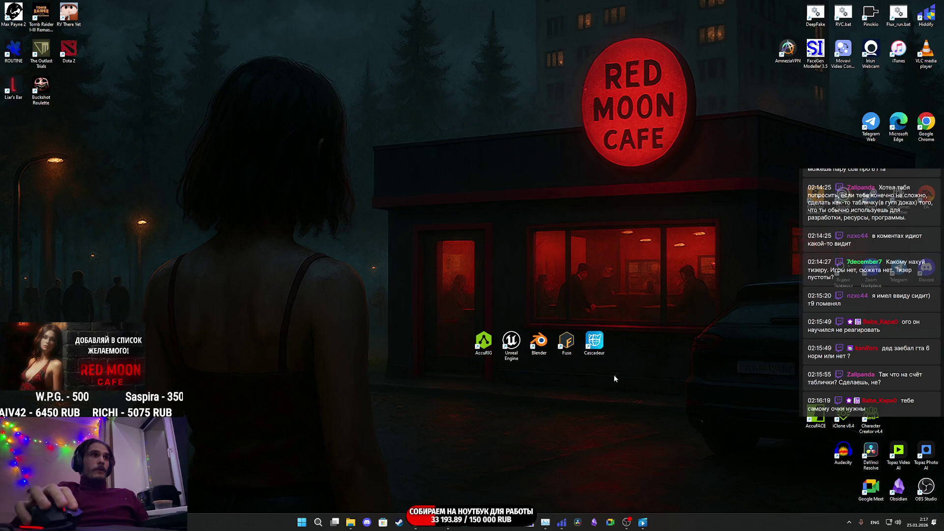
mouse_move(594, 341)
left_mouse_down()
mouse_move(734, 422)
mouse_move(815, 453)
left_mouse_up()
mouse_move(566, 341)
left_mouse_down()
mouse_move(652, 351)
mouse_move(840, 456)
mouse_move(844, 489)
mouse_move(541, 343)
mouse_move(926, 417)
left_mouse_up()
mouse_move(515, 341)
left_mouse_down()
mouse_move(908, 419)
mouse_move(874, 450)
left_mouse_up()
mouse_move(484, 342)
left_mouse_down()
mouse_move(883, 418)
mouse_move(788, 414)
left_mouse_up()
Rearrange AccuRIG, Cascadeur, DaVinci Resolve and the Character Creator shortcuts within the lower-right group
left_click_drag(816, 489, 897, 418)
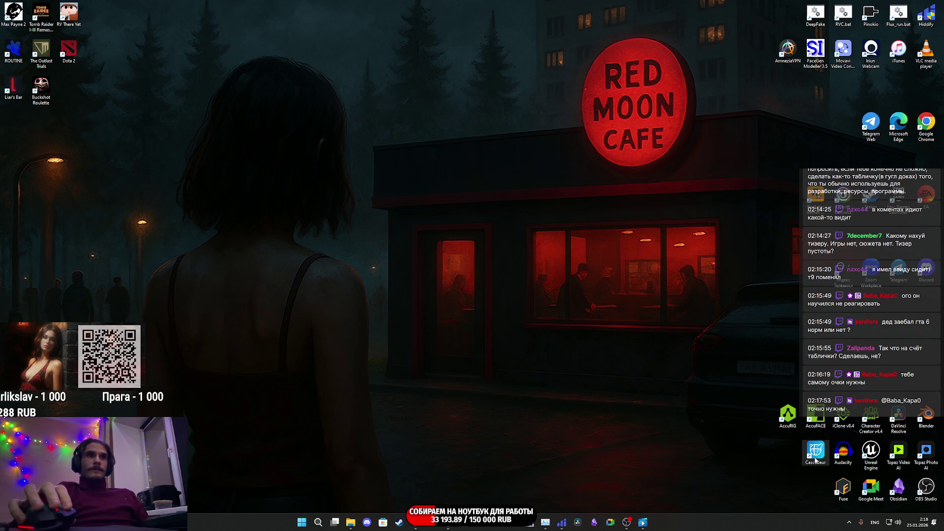
left_click_drag(815, 462, 816, 497)
left_click_drag(899, 418, 815, 455)
left_click_drag(794, 394, 908, 425)
left_click(762, 377)
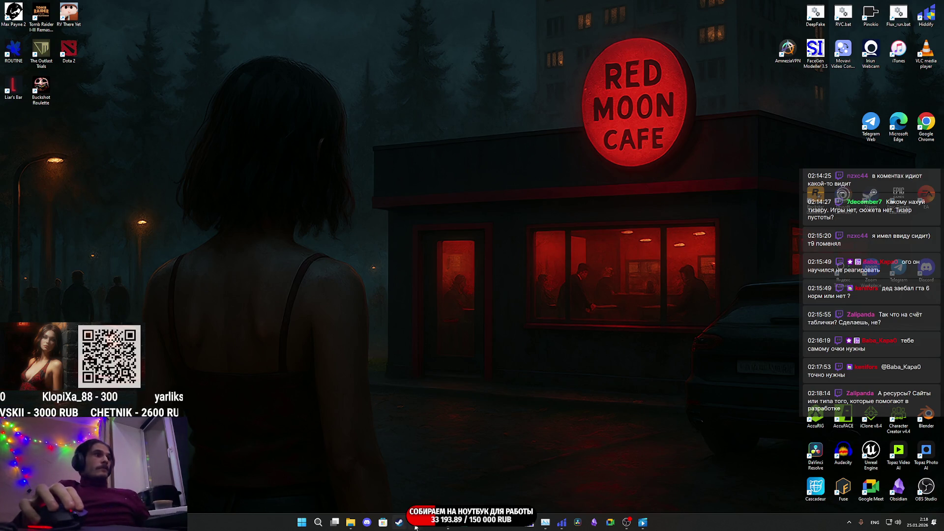
Restore the Twitch stream manager and browse the All bookmarks dropdown
mouse_move(416, 527)
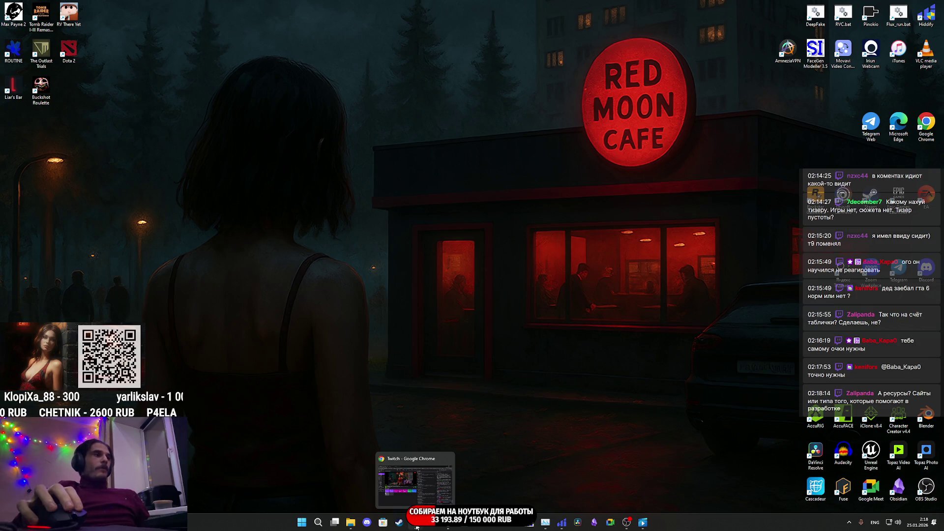
left_click(416, 527)
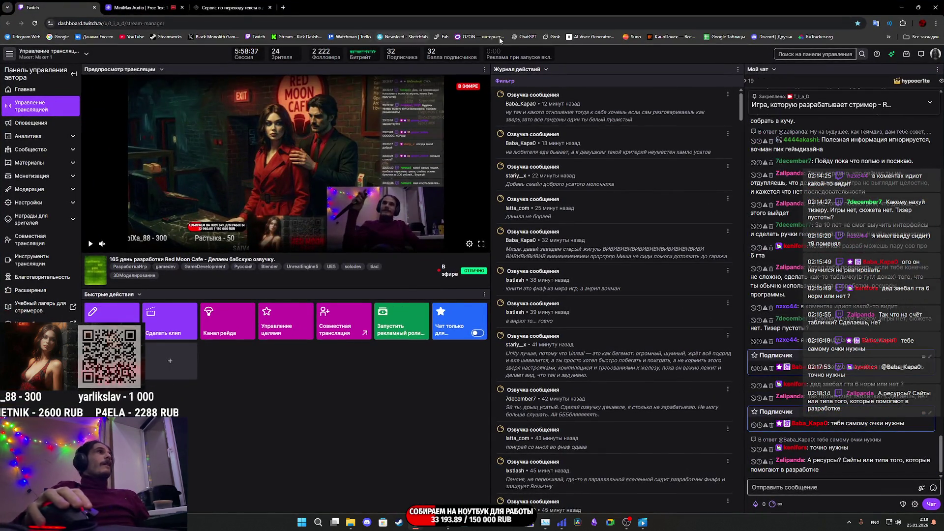
left_click(914, 37)
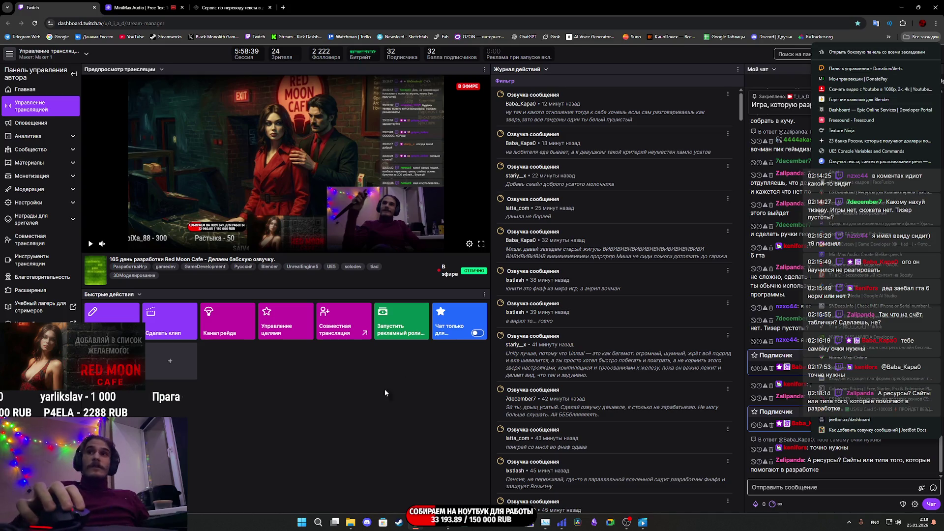
left_click(339, 418)
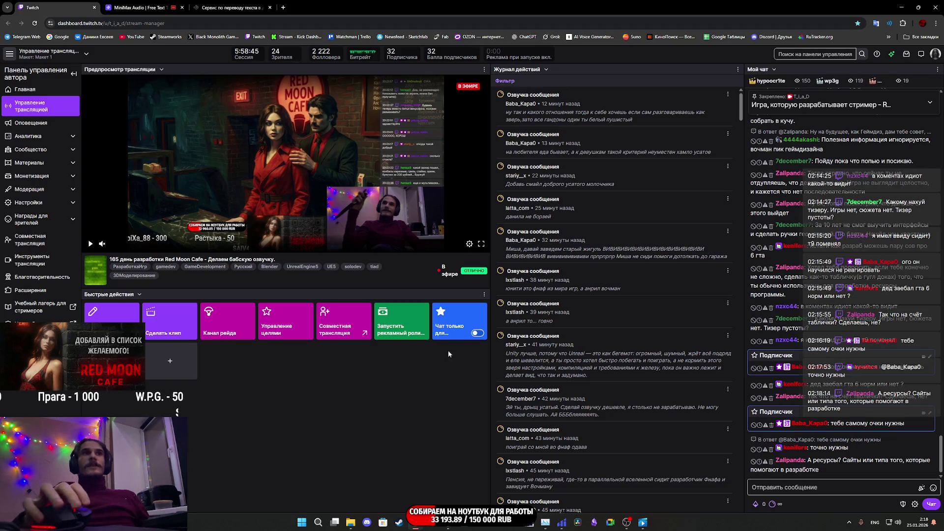
left_click(917, 37)
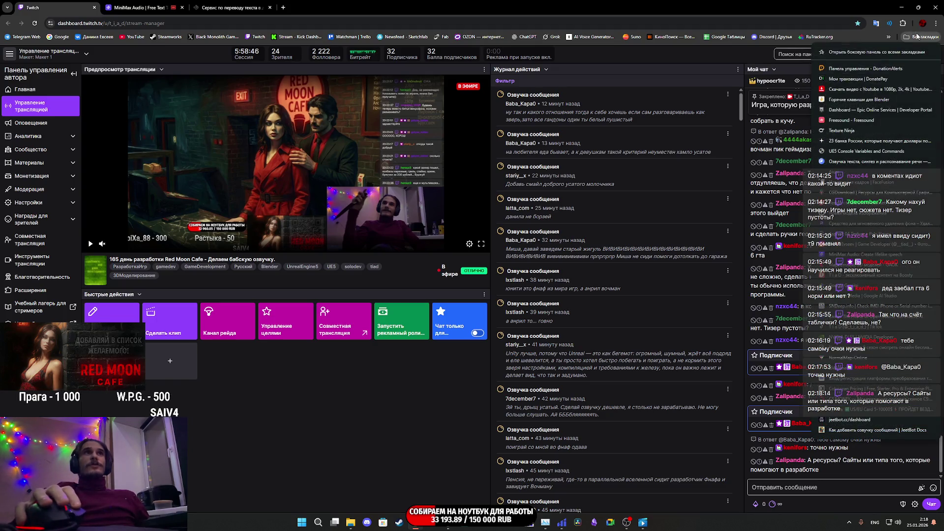
left_click(360, 438)
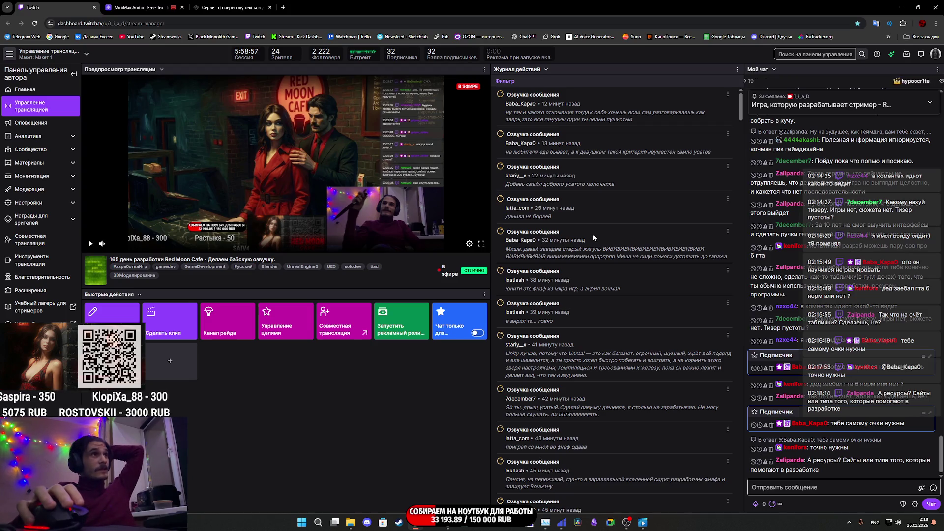
left_click(914, 38)
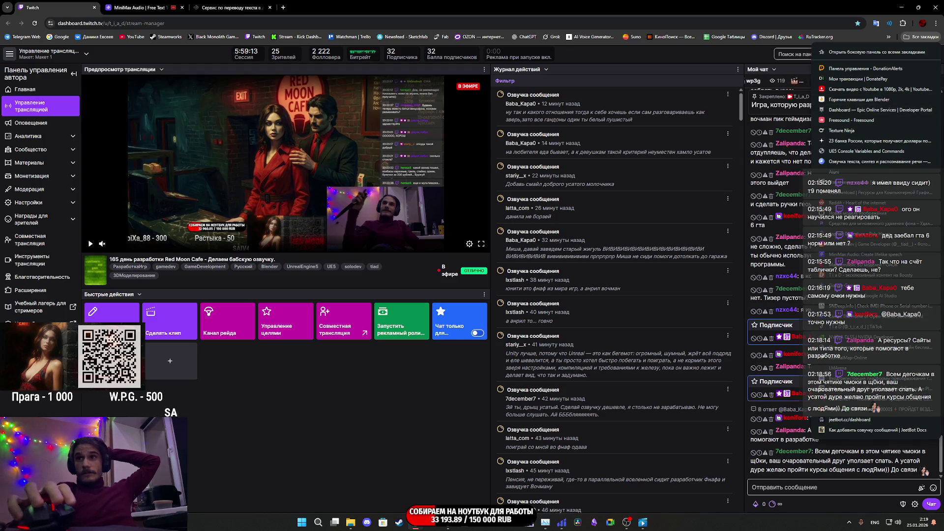
Close the bookmarks, delete the viewer's latest chat message, and minimize the browser
left_click(771, 452)
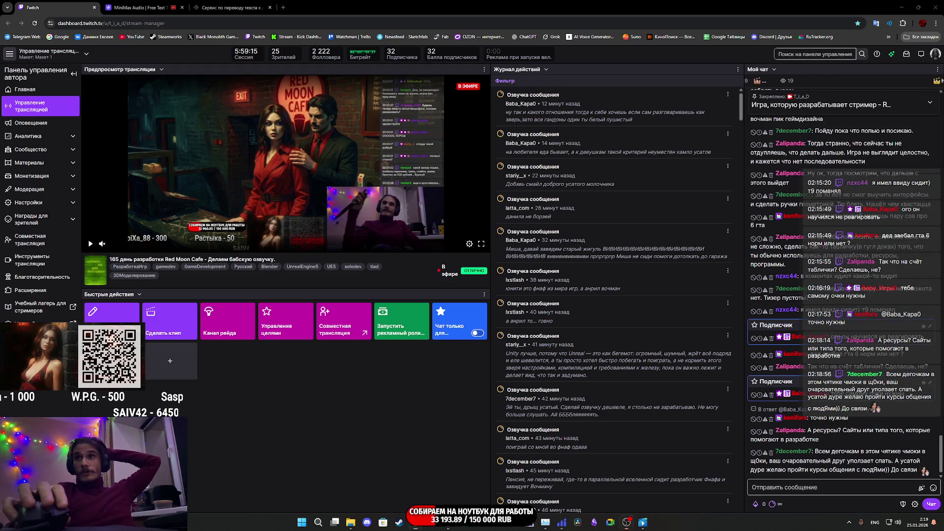
left_click(771, 452)
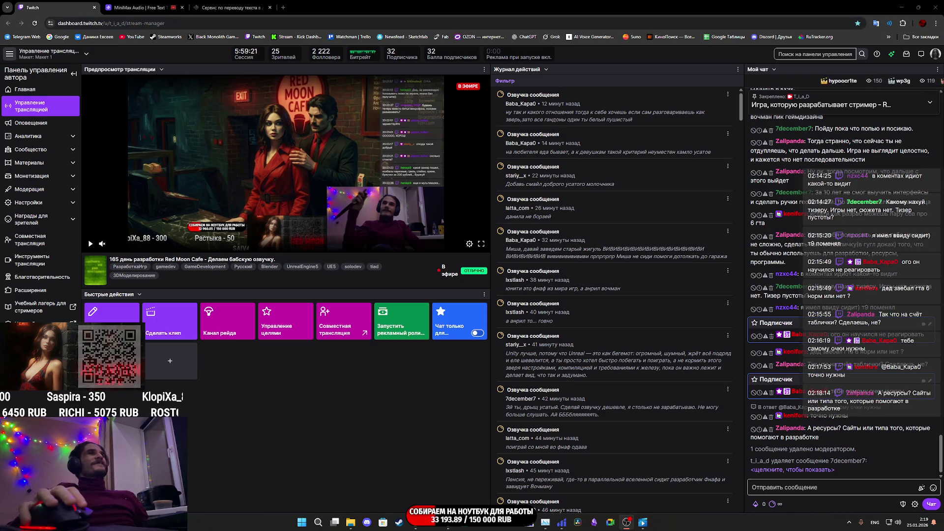
left_click(902, 7)
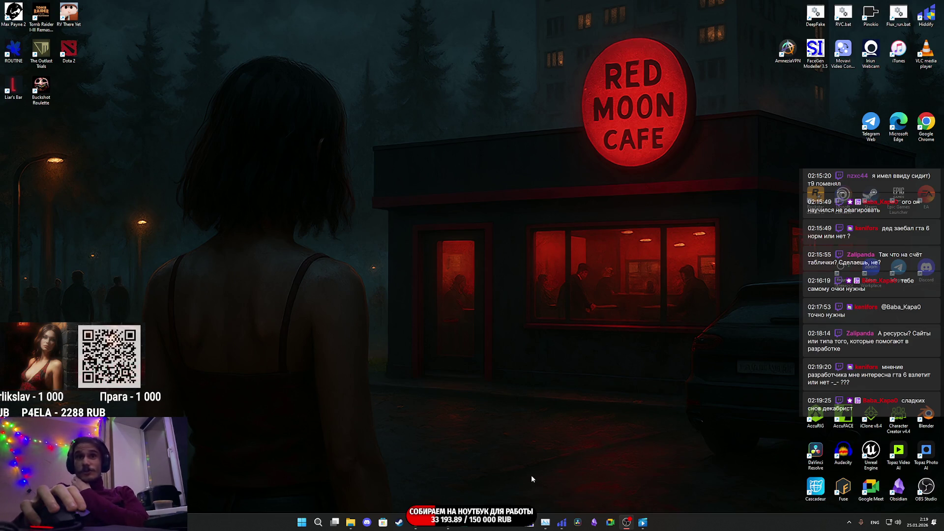
Restore the Unreal Editor window from the taskbar
left_click(453, 528)
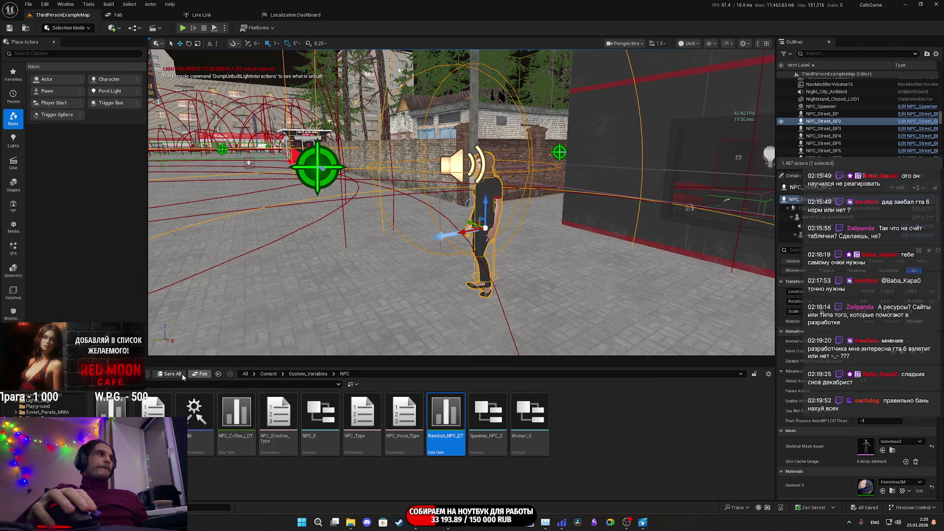
Open NPC_Street_BP and review the Random_NPC_DT and Chair_BP tabs
mouse_move(447, 528)
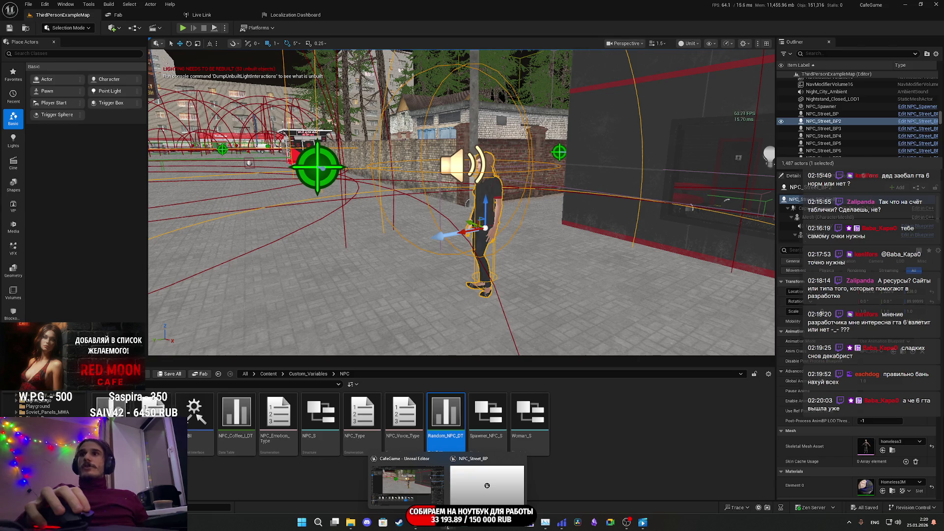
left_click(489, 482)
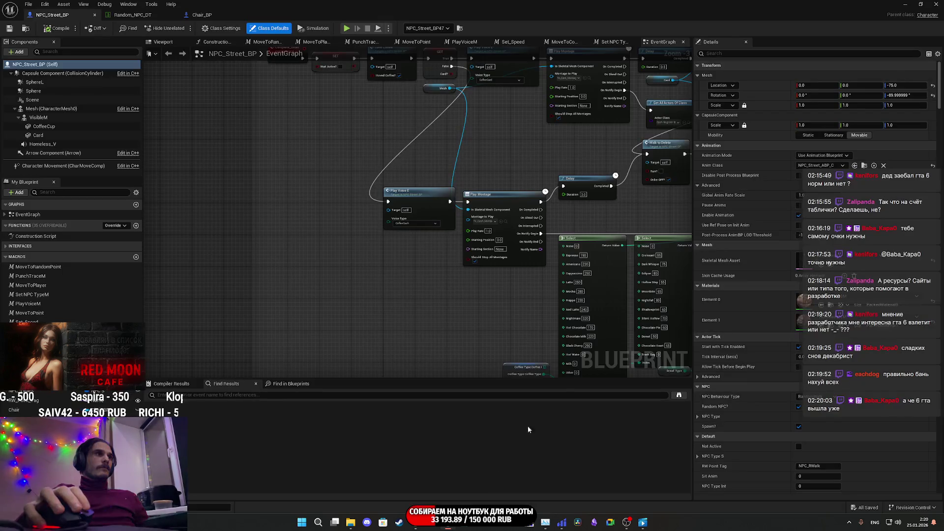
left_click(133, 15)
left_click(202, 15)
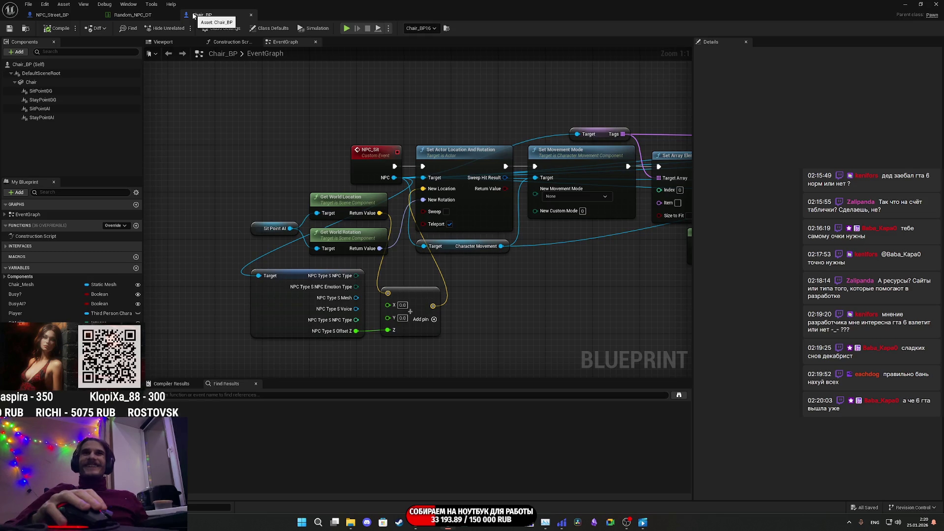
left_click(49, 15)
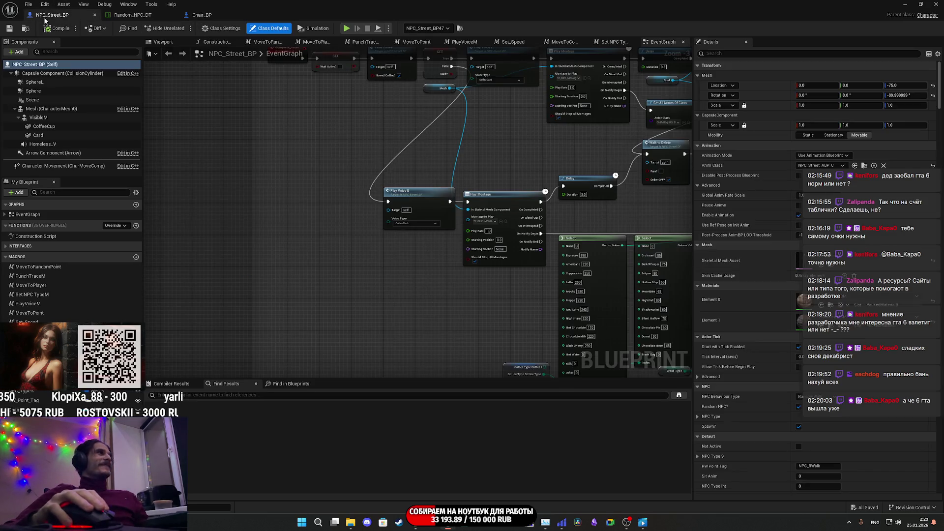
Connect the Delay node's Completed pin to Card Reader Anim
scroll(506, 122, "down", 10)
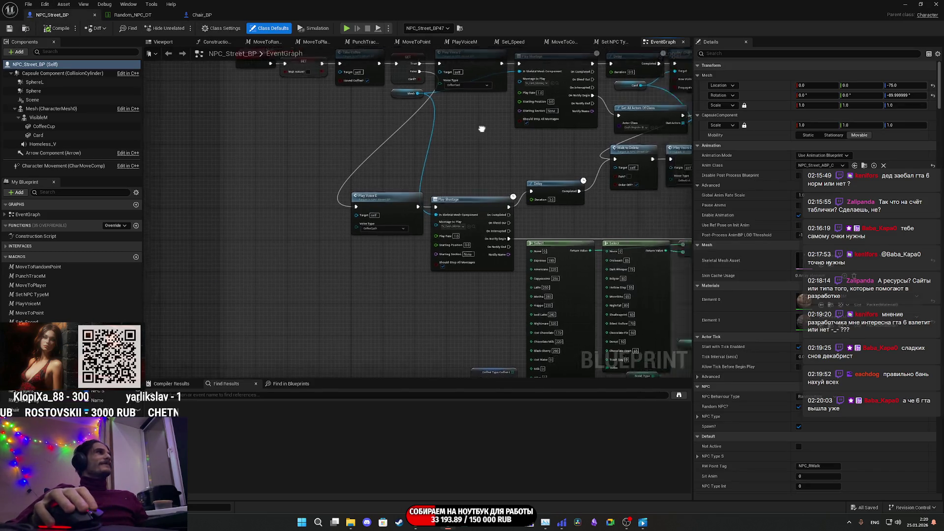
scroll(402, 272, "up", 10)
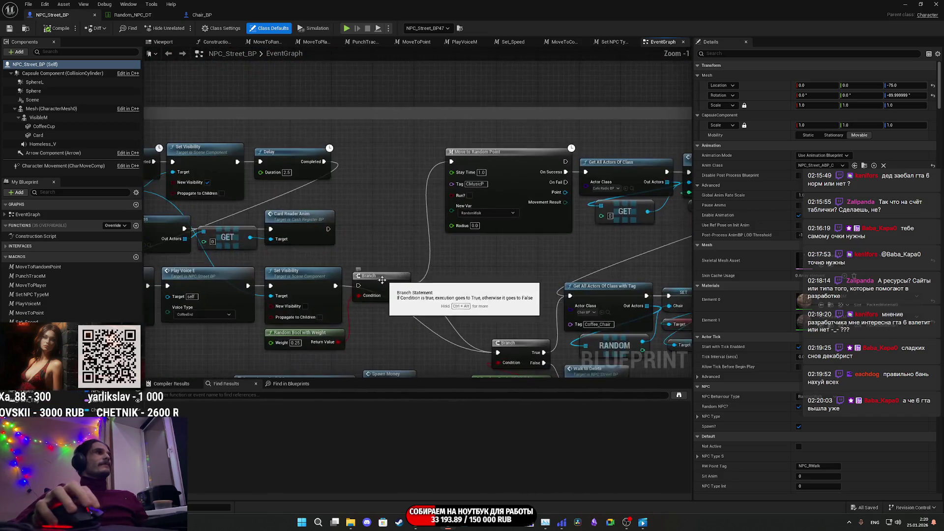
mouse_move(688, 207)
left_mouse_down()
mouse_move(541, 275)
mouse_move(522, 275)
mouse_move(520, 256)
left_mouse_up()
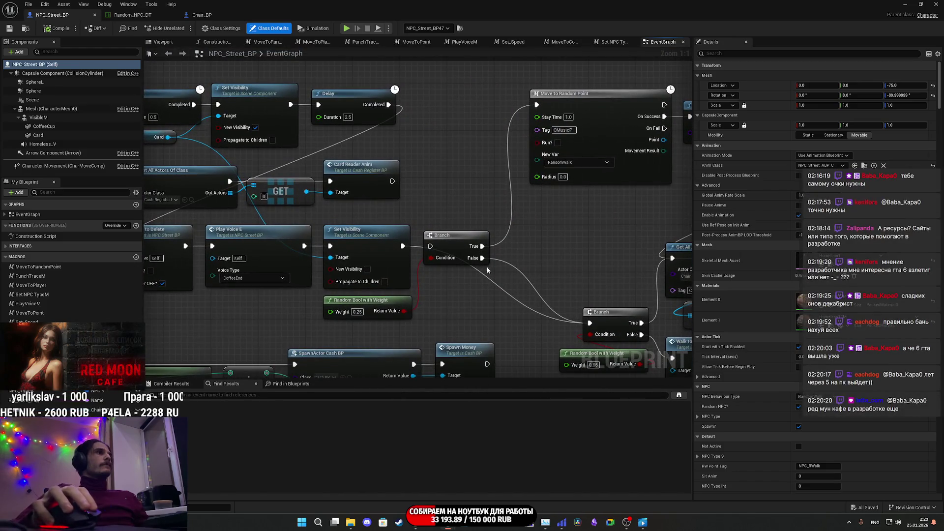
mouse_move(458, 245)
left_mouse_down()
mouse_move(602, 225)
mouse_move(594, 229)
mouse_move(642, 198)
left_mouse_up()
scroll(602, 224, "down", 1)
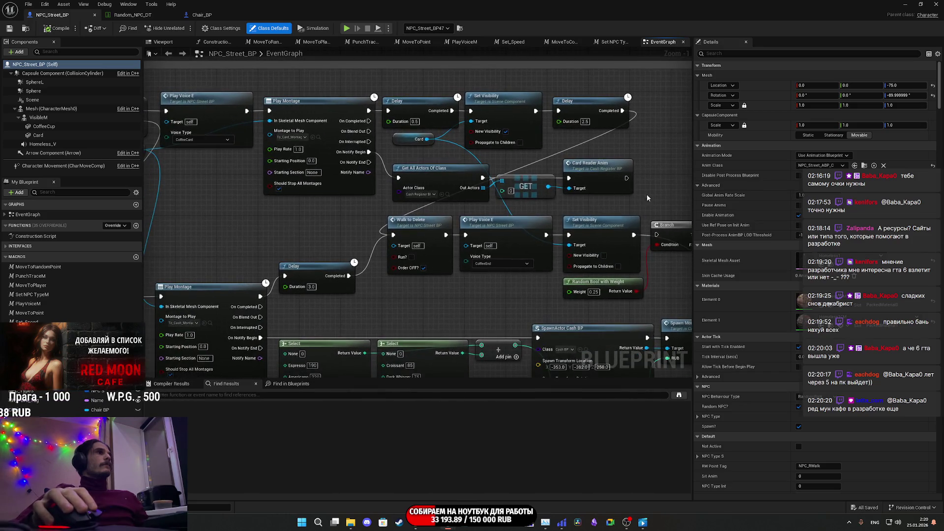
left_click_drag(399, 142, 346, 139)
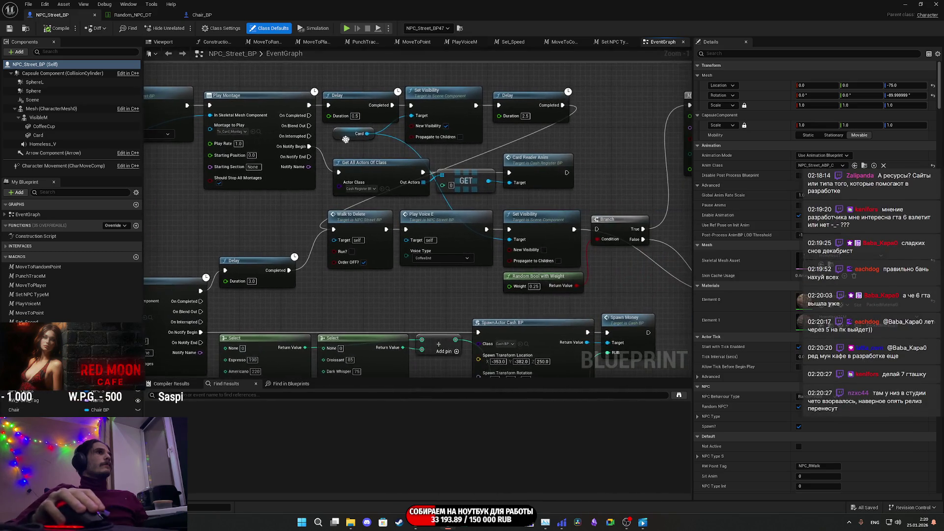
left_click_drag(485, 148, 510, 172)
Link Set Visibility into Get All Actors Of Class with Tag and save the Blueprint
left_click_drag(591, 154, 643, 139)
mouse_move(377, 205)
left_mouse_down()
mouse_move(462, 197)
mouse_move(521, 211)
mouse_move(535, 227)
mouse_move(639, 235)
mouse_move(298, 218)
left_mouse_up()
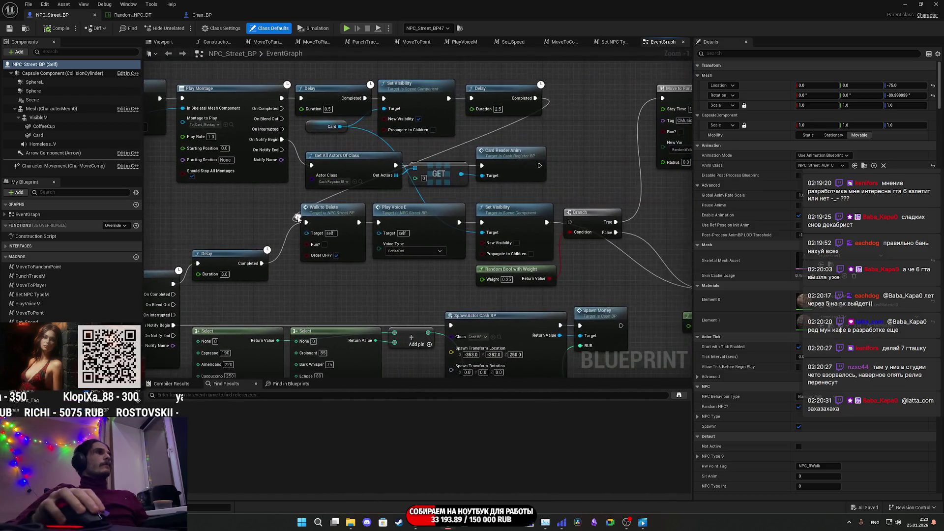
mouse_move(607, 251)
left_mouse_down()
mouse_move(405, 229)
mouse_move(406, 240)
mouse_move(302, 222)
mouse_move(317, 224)
left_mouse_up()
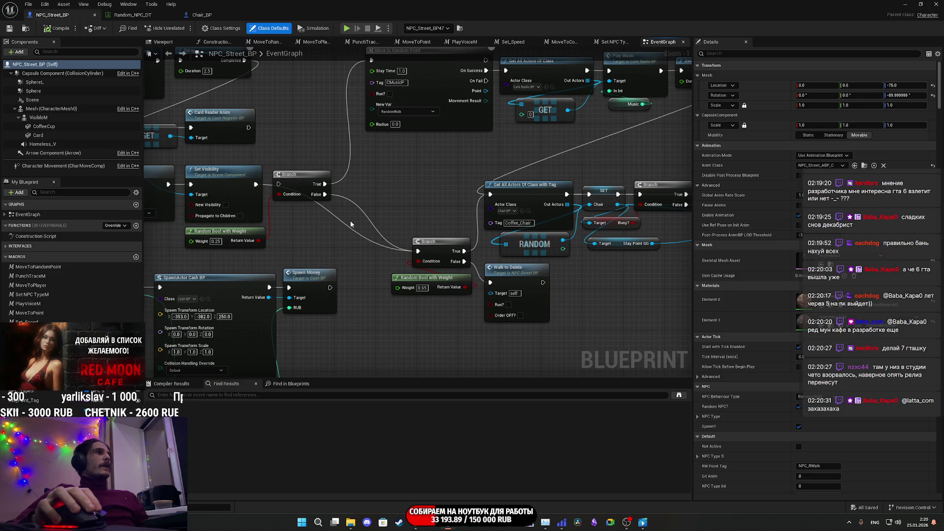
left_click_drag(255, 186, 490, 194)
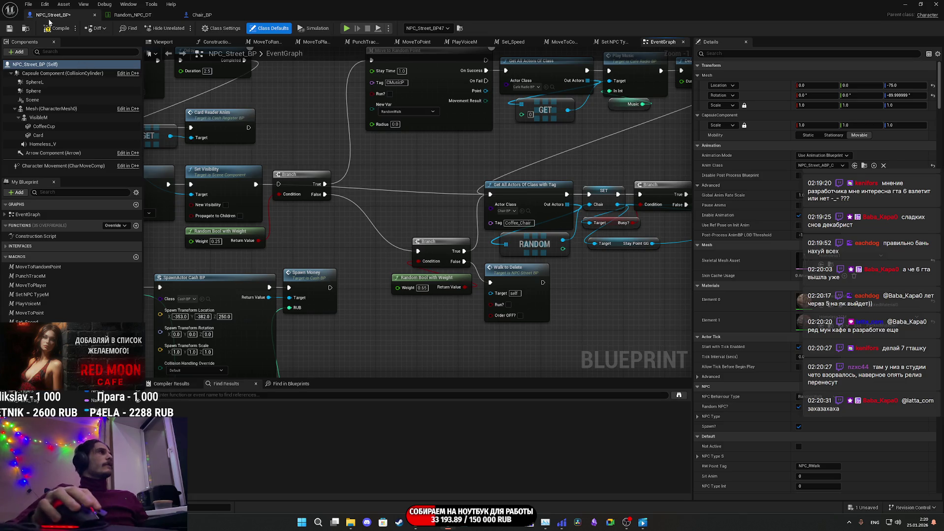
left_click(10, 29)
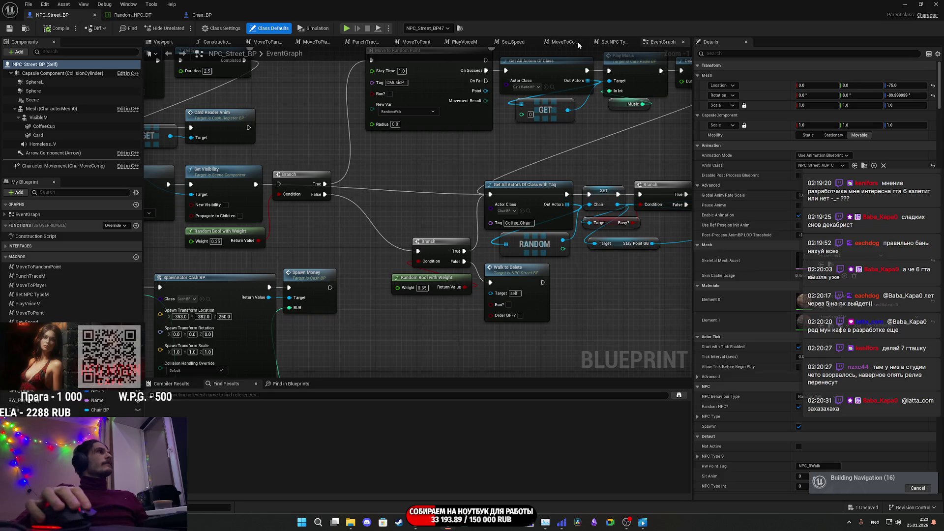
Save all content including the ThirdPersonExampleMap level, then launch a new playtest
left_click(905, 4)
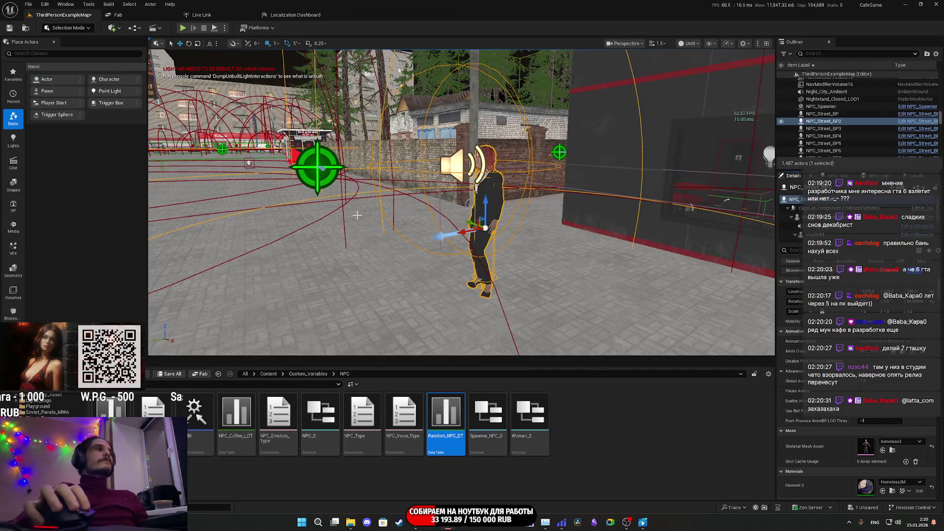
left_click(172, 375)
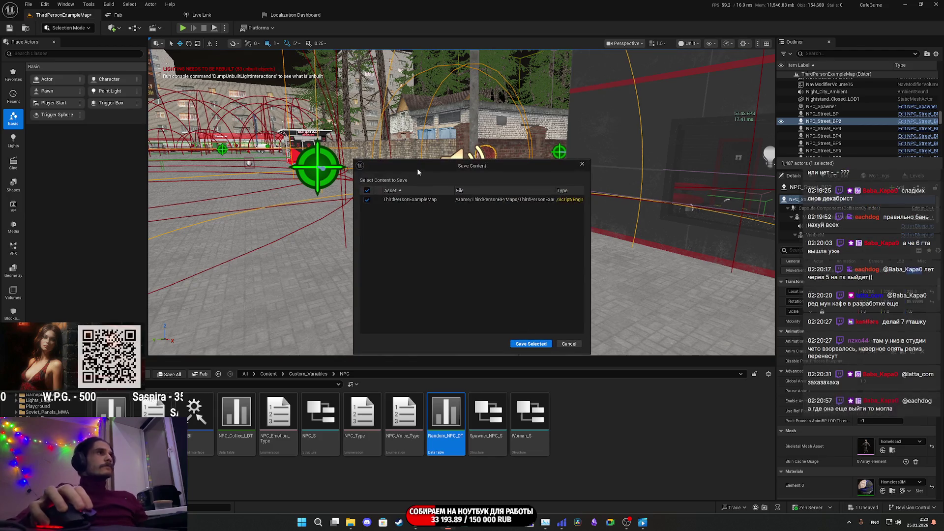
left_click(537, 341)
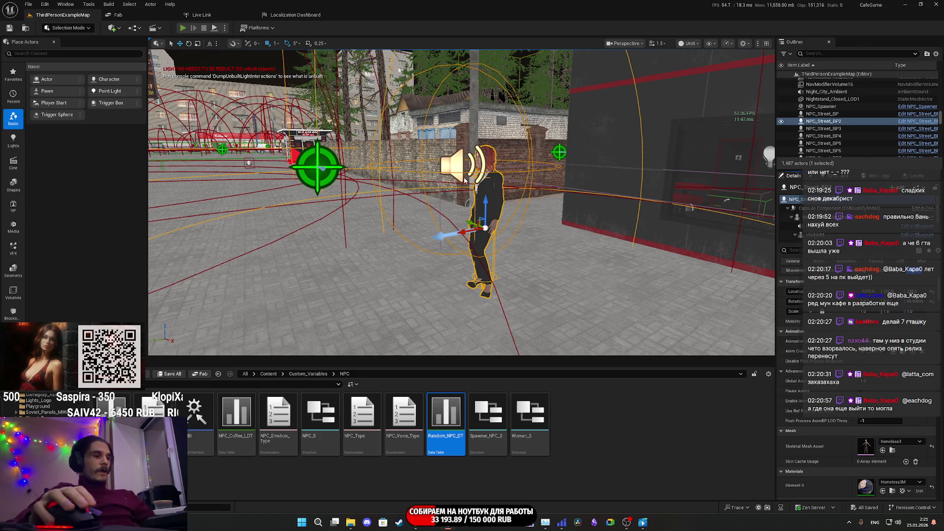
key("alt+p")
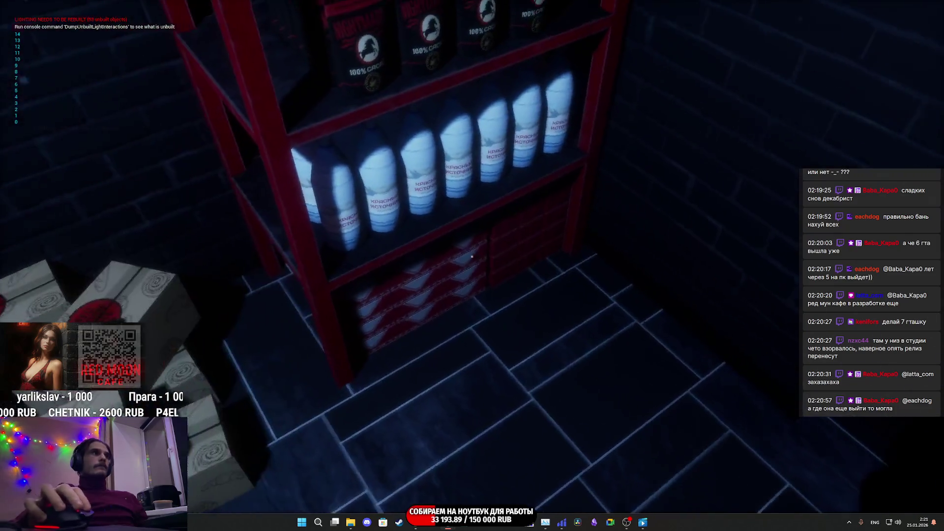
Fill the kettle from a water bottle and switch it on, then load Nightmare cacao and start the grinder
left_click(471, 256)
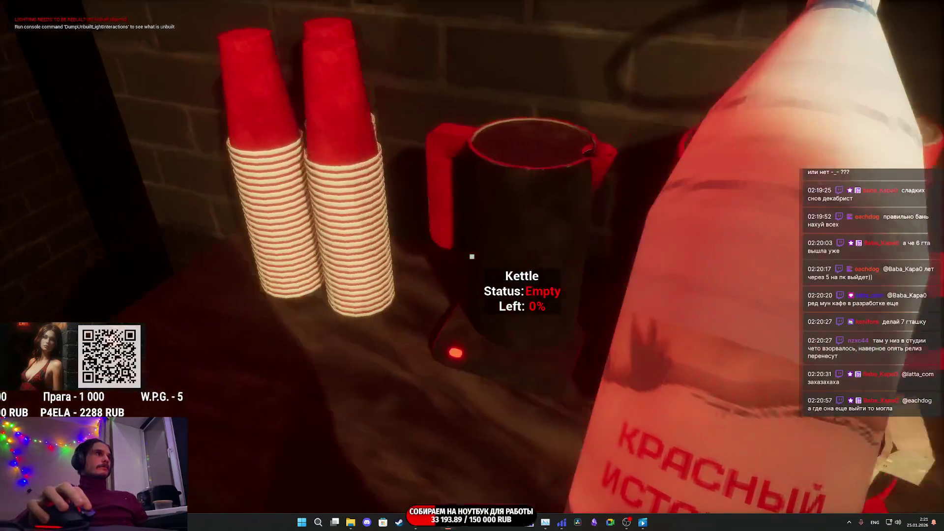
left_click(471, 256)
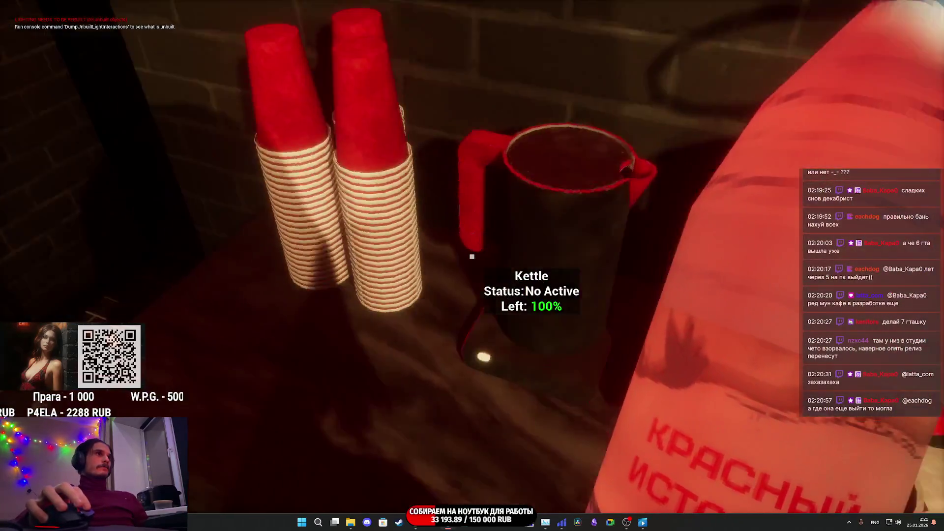
left_click(471, 256)
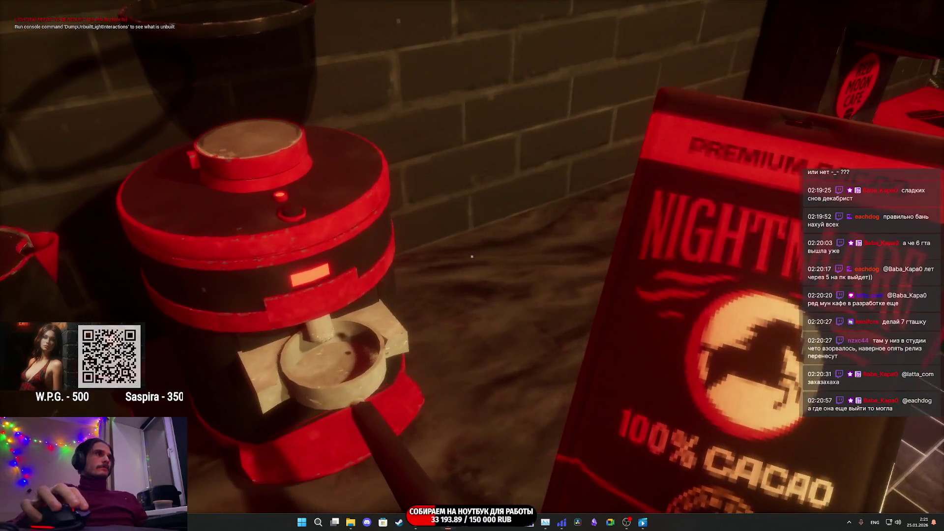
left_click(471, 256)
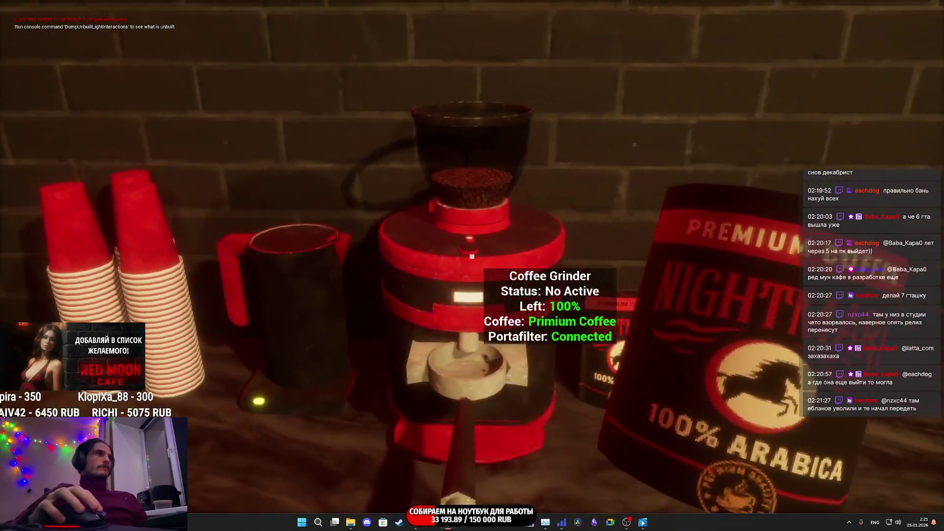
left_click(472, 256)
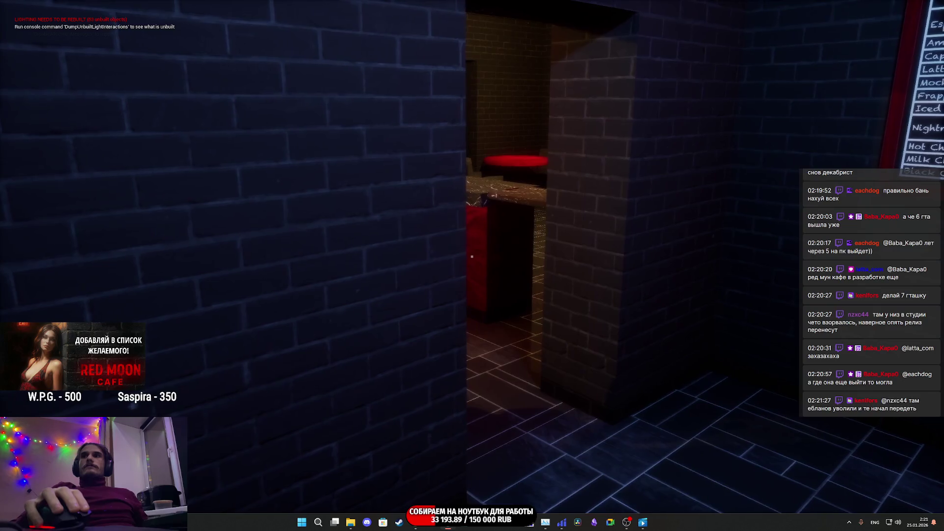
key("w")
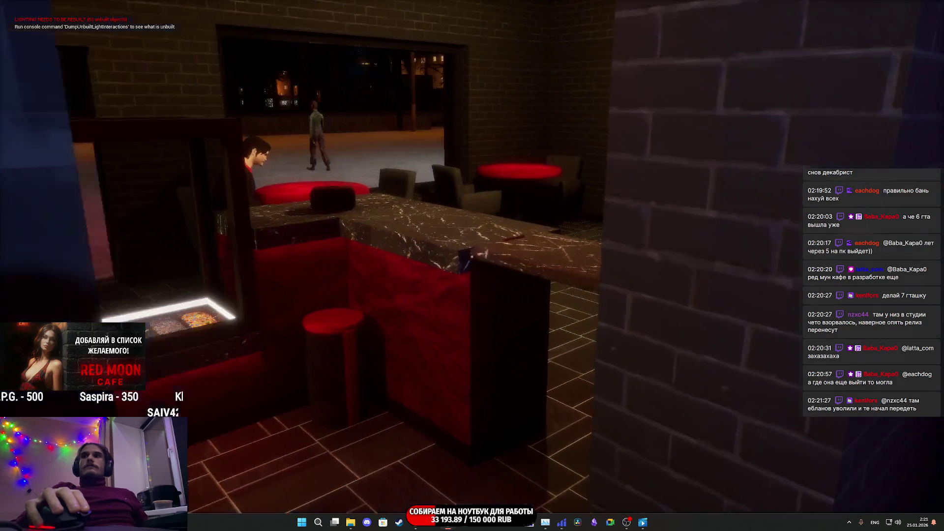
key("w")
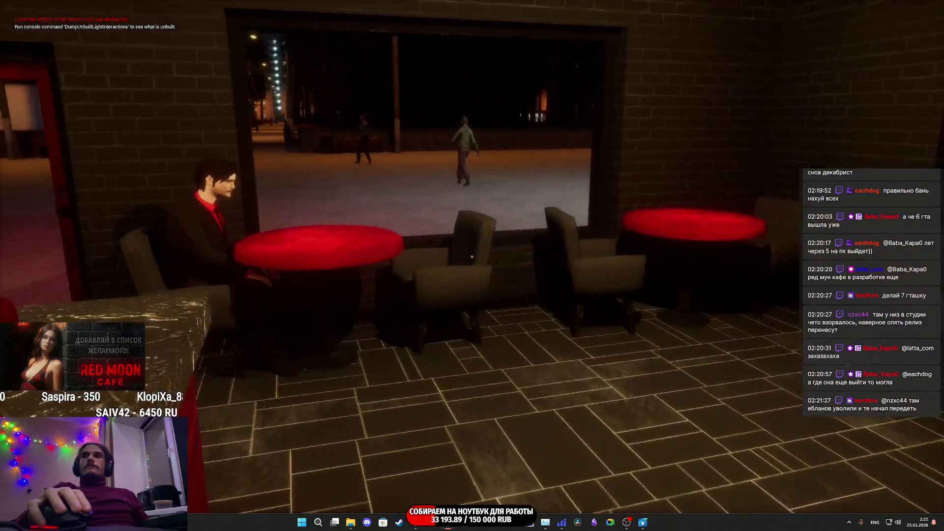
key("w")
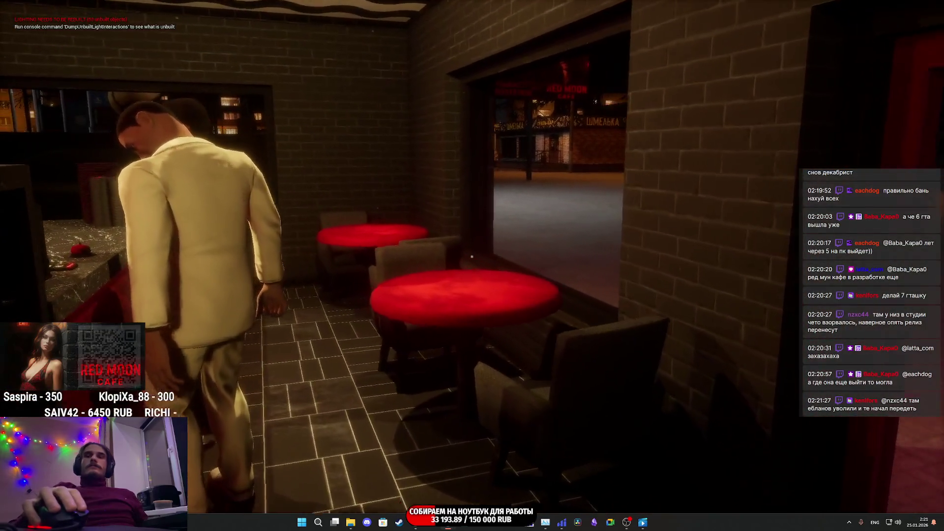
key("w")
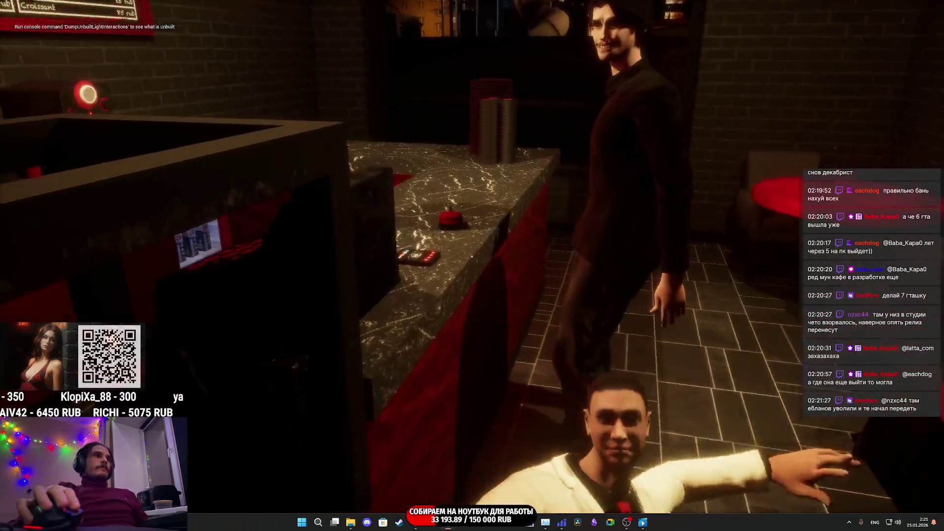
key("e")
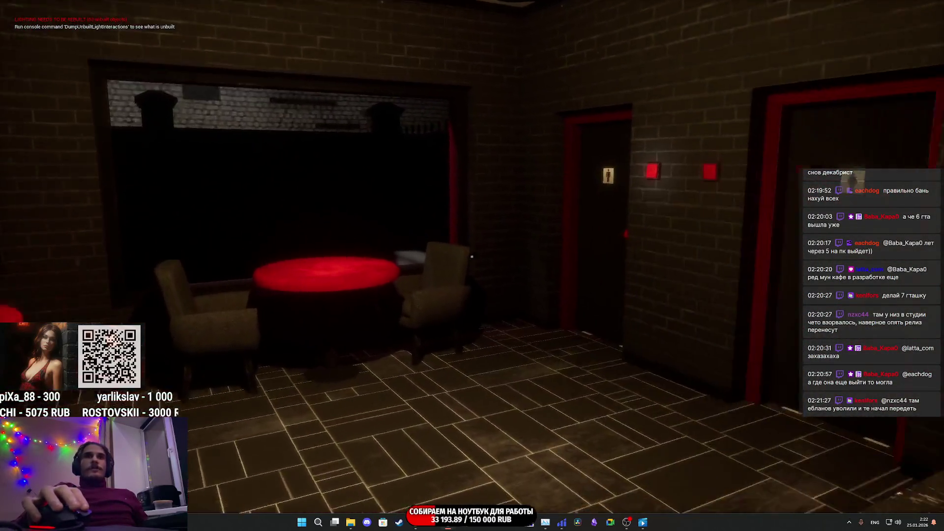
key("w")
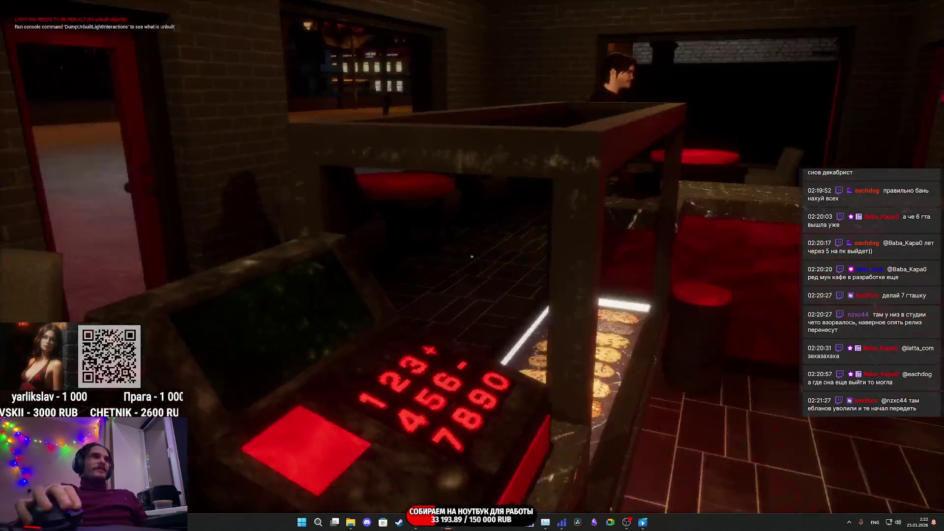
mouse_move(472, 257)
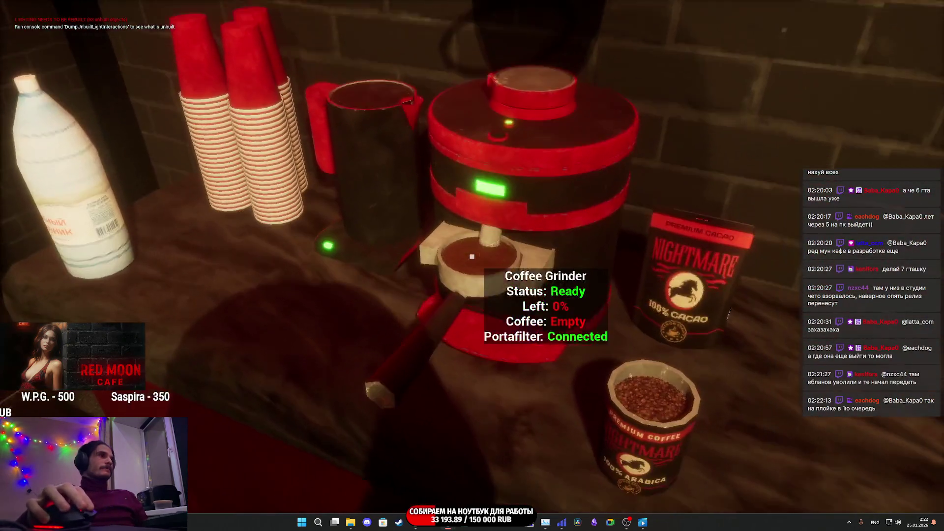
Move the portafilter from the grinder onto the coffee machine and pick up a paper cup
left_click(472, 257)
left_click(472, 256)
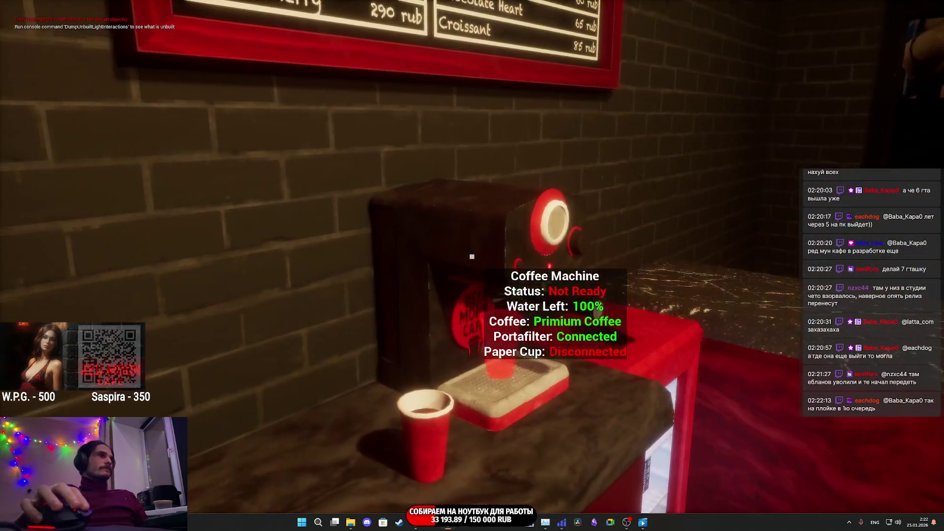
left_click(472, 256)
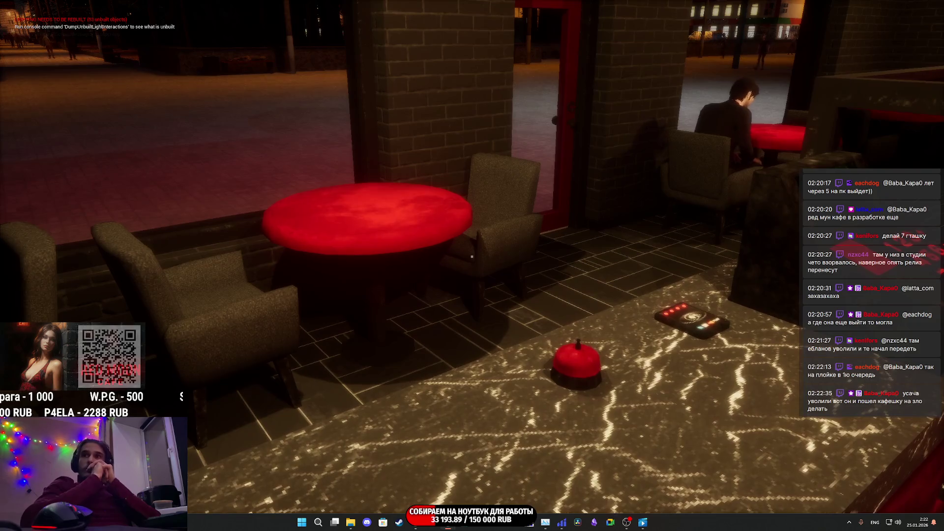
key("s")
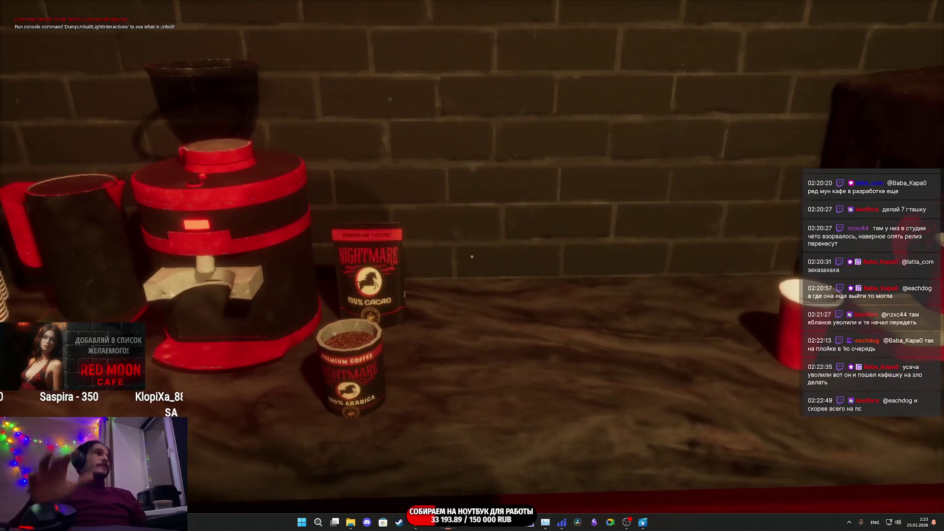
mouse_move(472, 256)
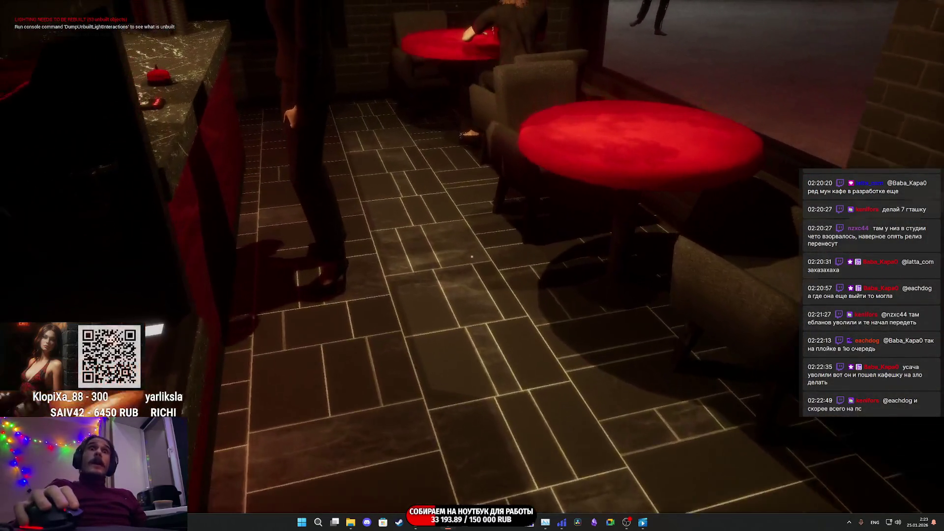
key("w")
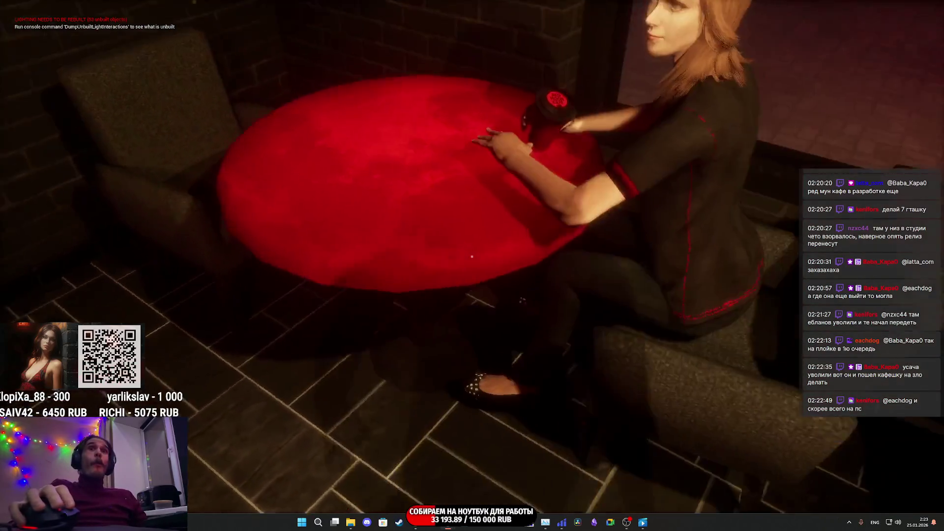
key("s")
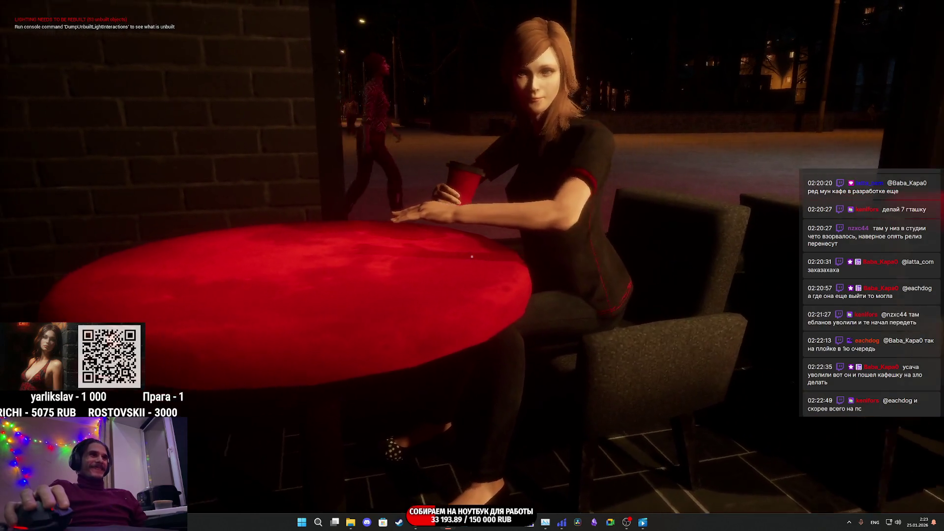
key("w")
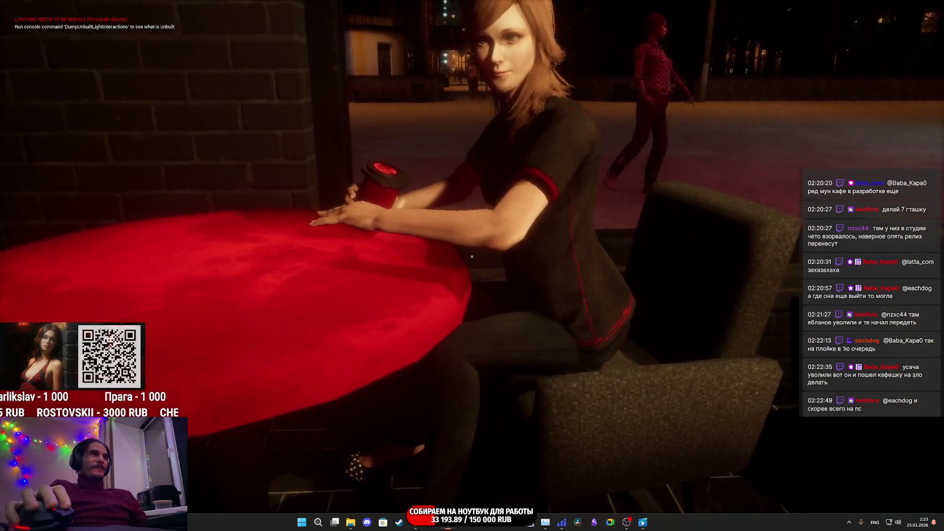
key("a")
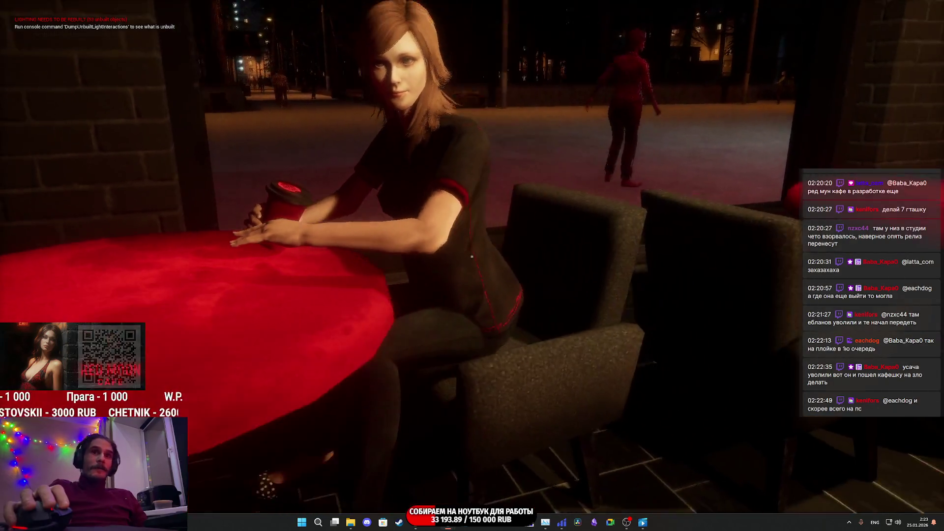
key("a")
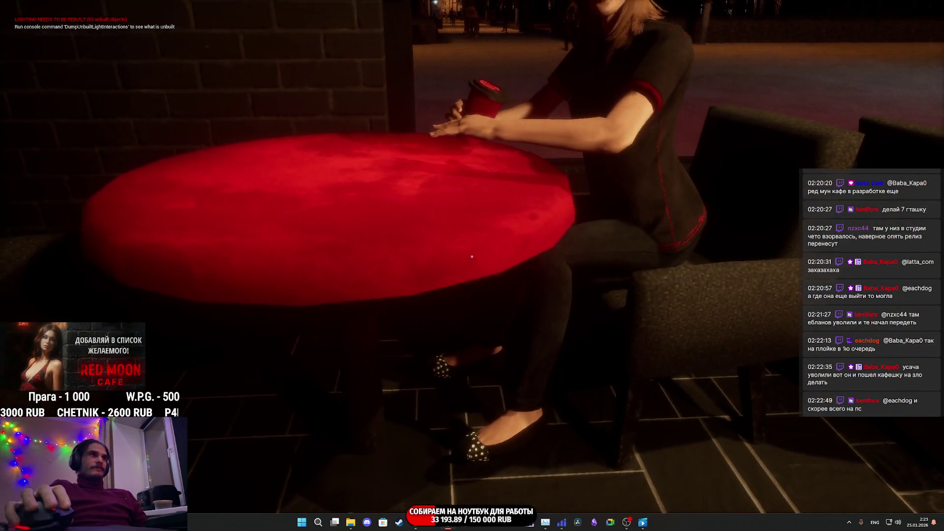
key("d")
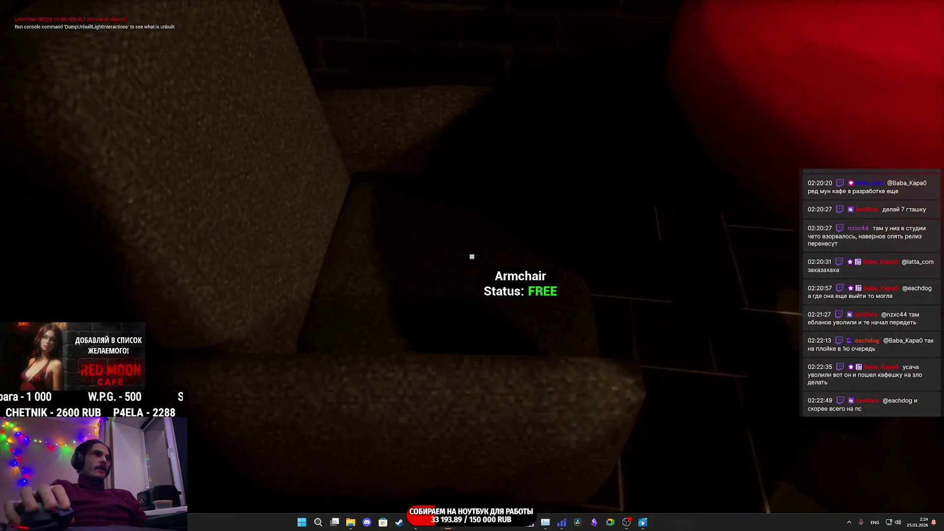
key("e")
key("F8")
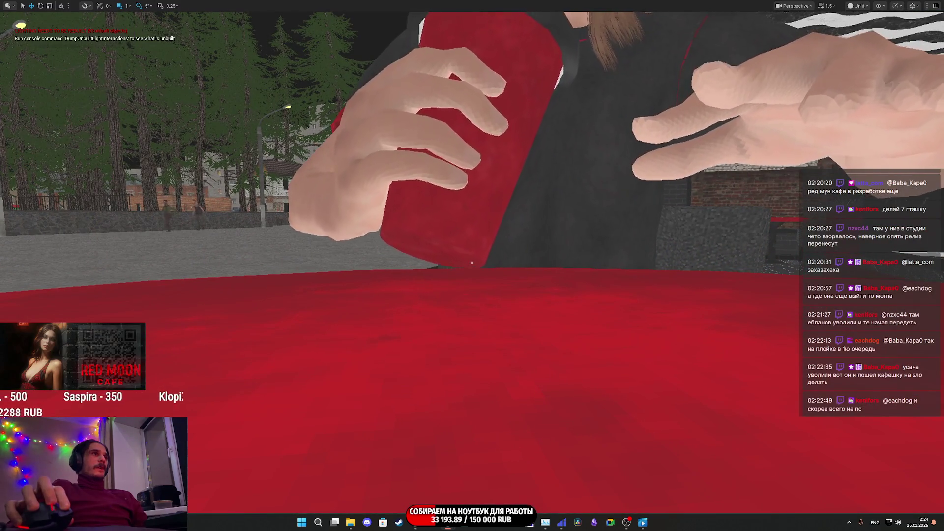
key("F8")
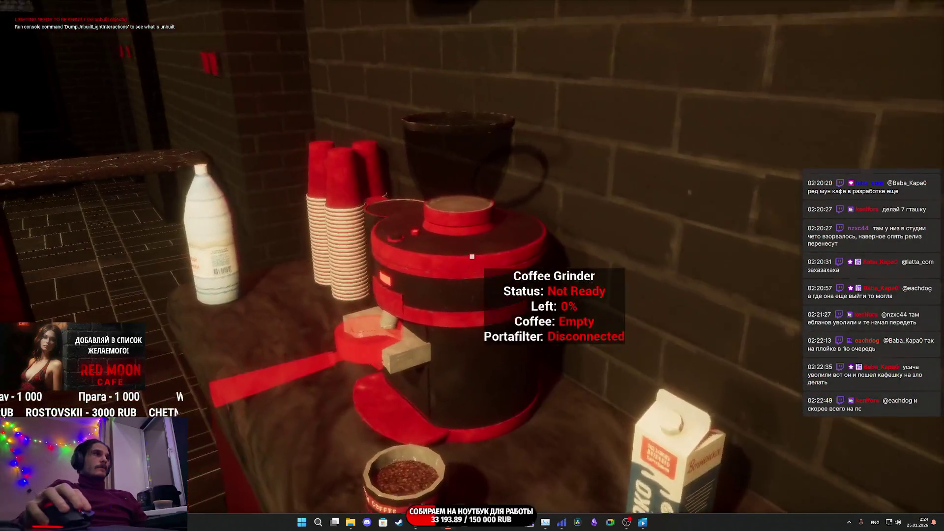
Pour milk into a paper cup from the stack and pick the milk cup up
left_click(472, 256)
left_click(473, 256)
left_click(472, 256)
left_click(472, 256)
left_click(472, 256)
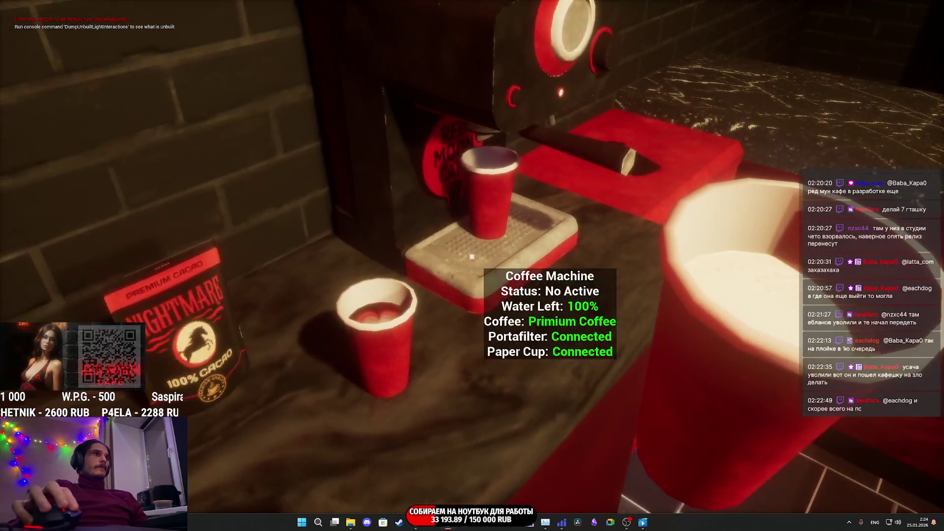
Run the coffee machine, move the portafilter to the grinder and set the espresso cup aside
left_click(472, 256)
left_click(472, 256)
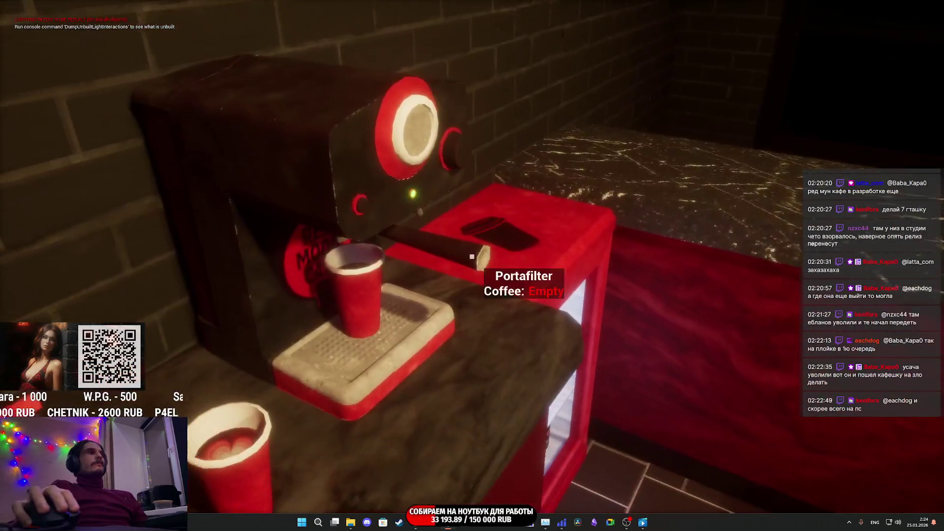
left_click(472, 256)
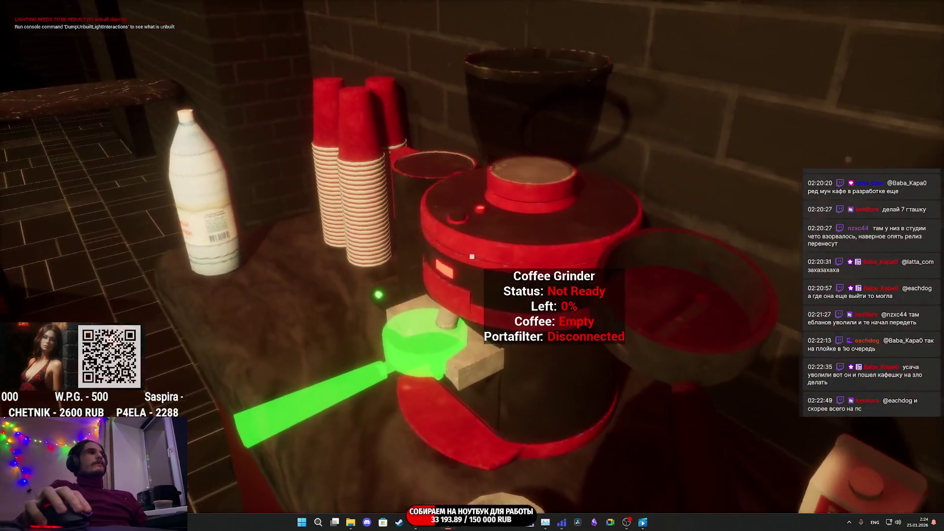
left_click(472, 256)
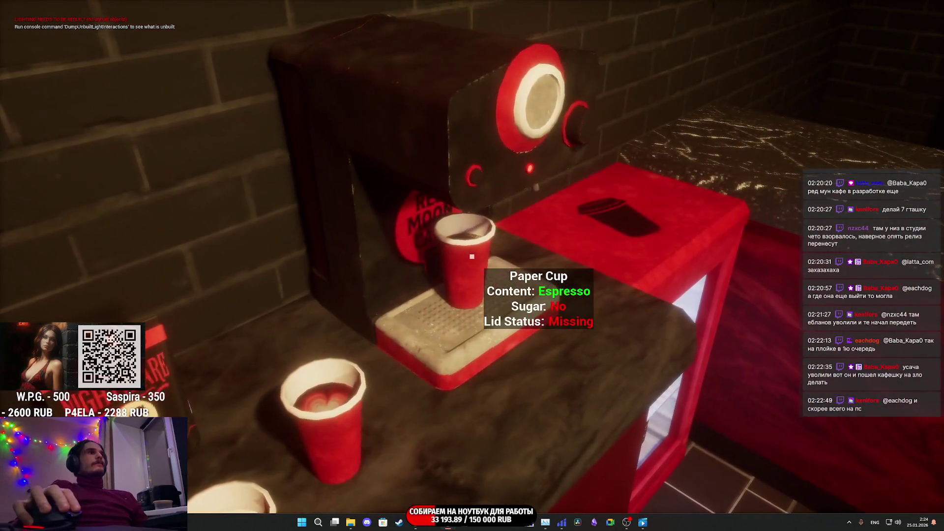
left_click(472, 256)
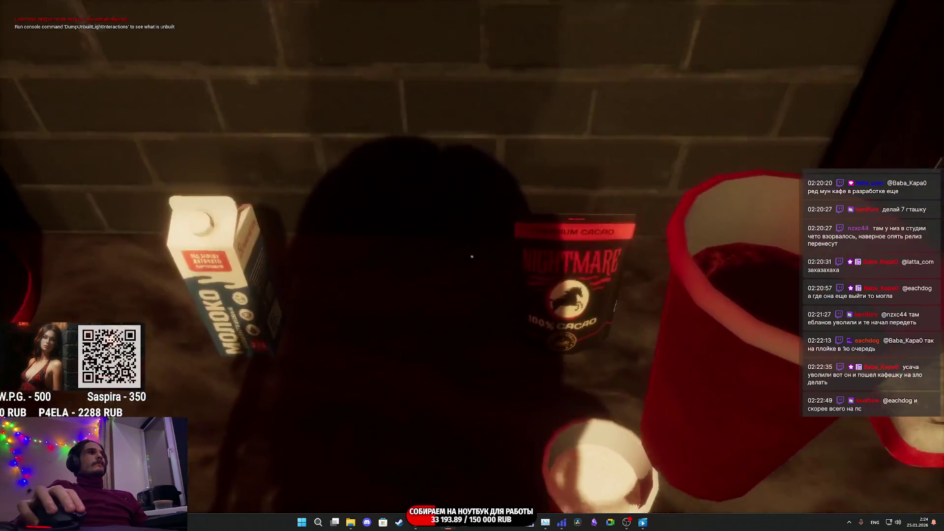
left_click(472, 256)
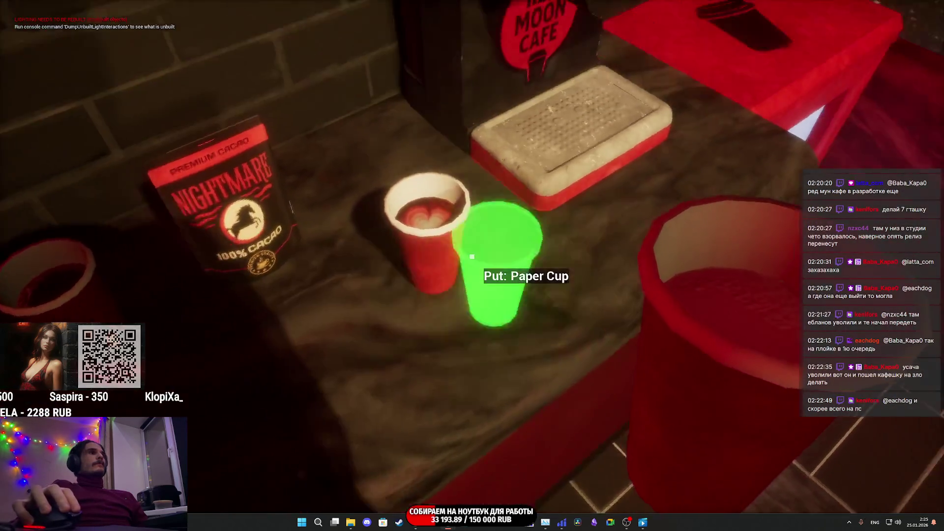
Grind Premium Coffee and brew it into a paper cup on the drip tray
left_click(472, 256)
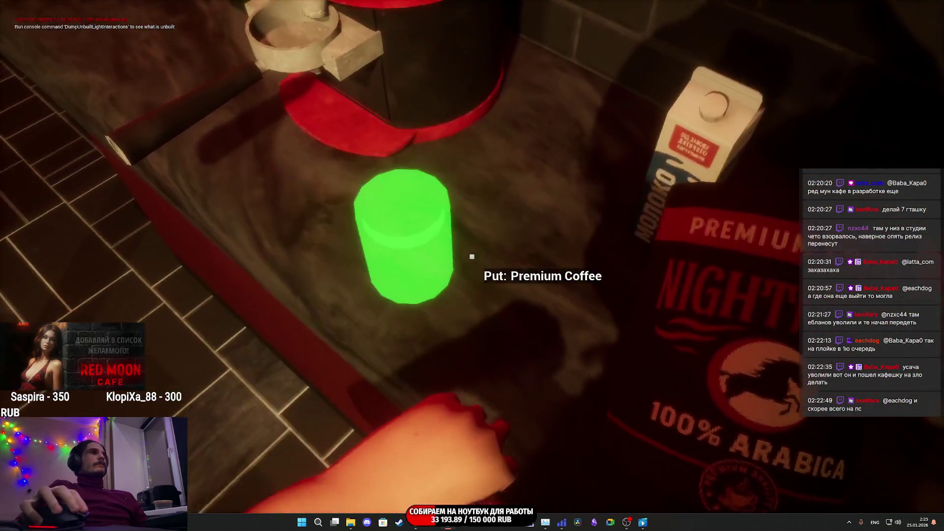
left_click(472, 256)
left_click(472, 257)
left_click(472, 256)
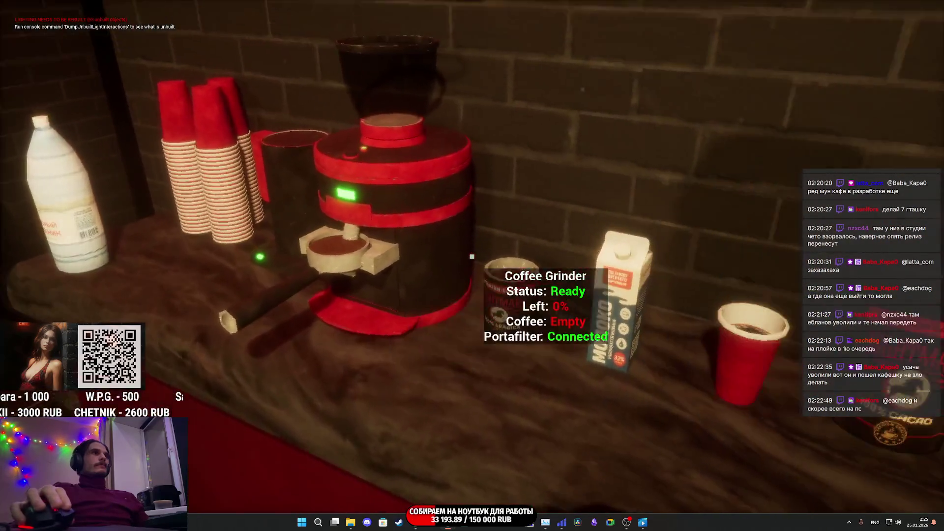
left_click(472, 256)
left_click(472, 257)
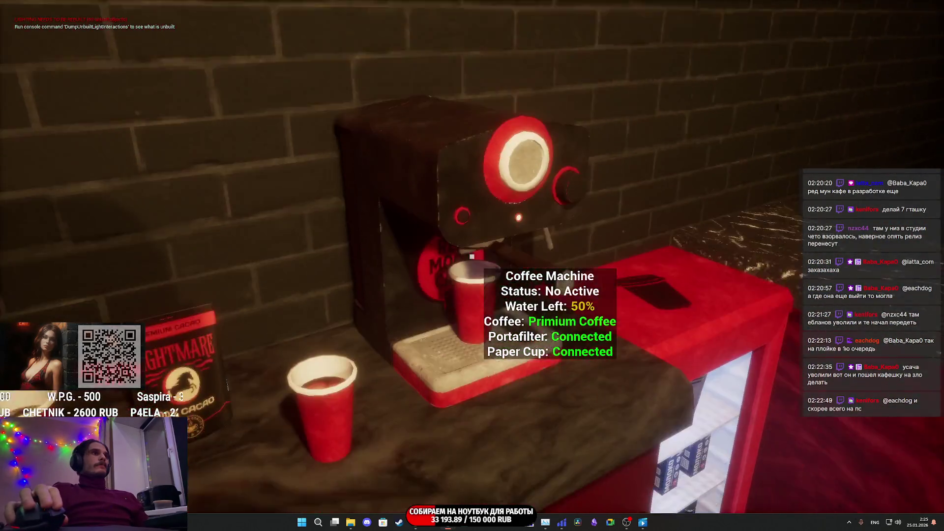
left_click(472, 256)
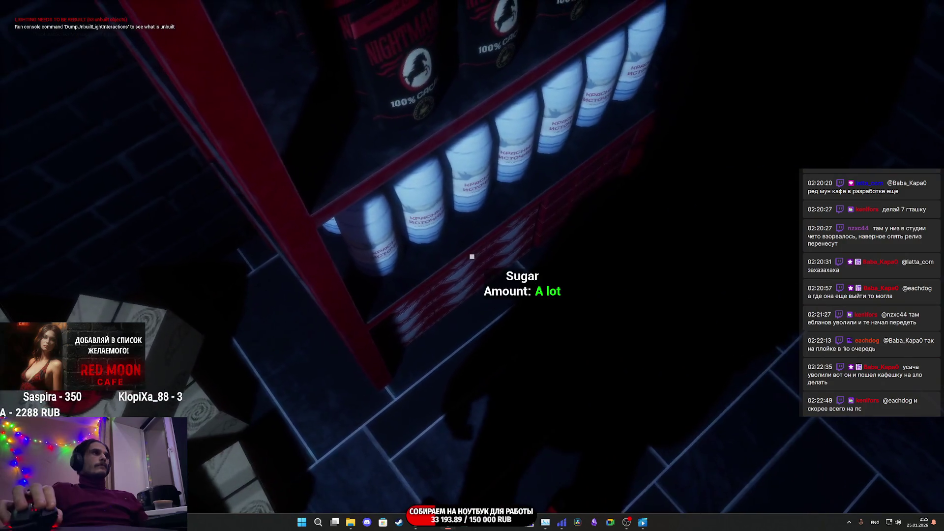
Put the Sugar box on the counter and set the latte paper cup on the bar counter
left_click(472, 256)
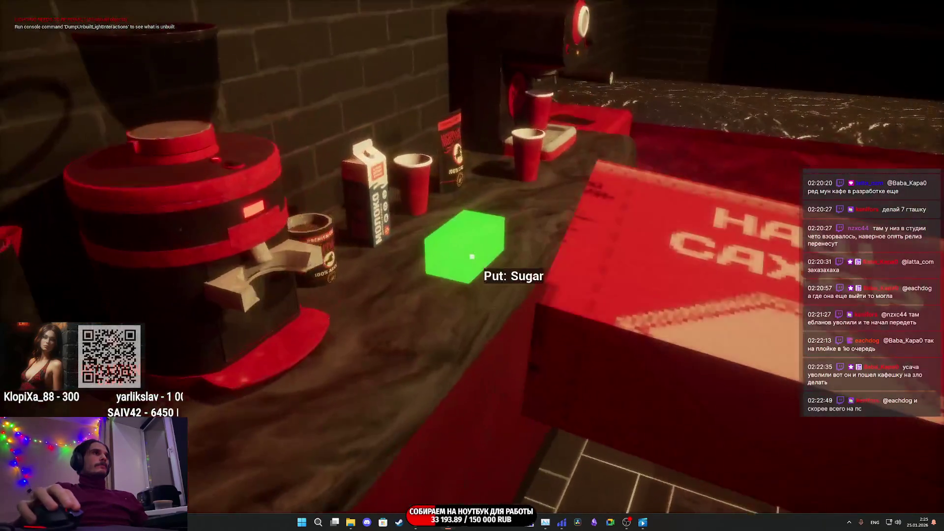
left_click(472, 256)
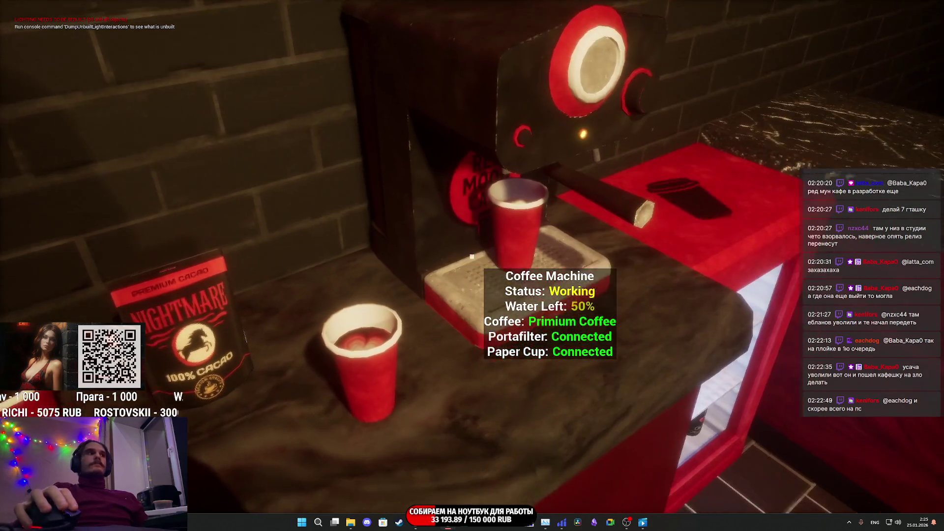
left_click(472, 257)
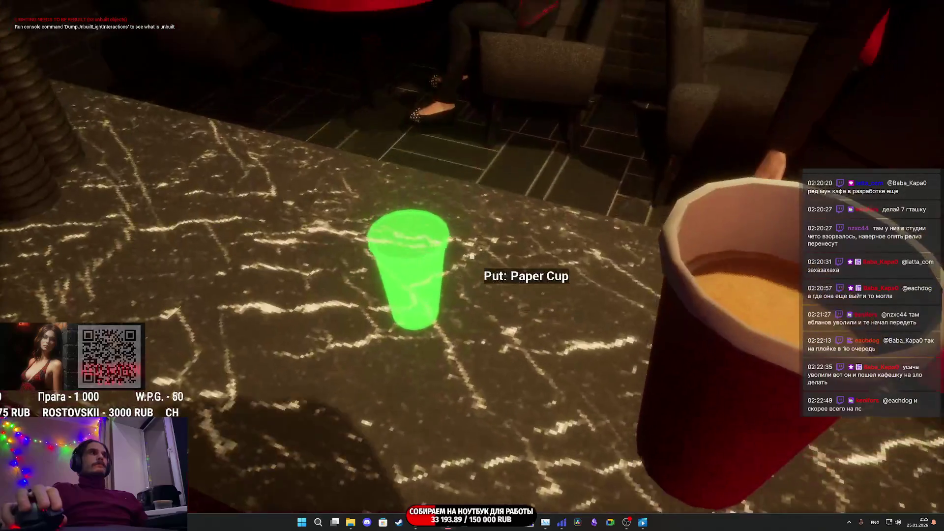
left_click(472, 257)
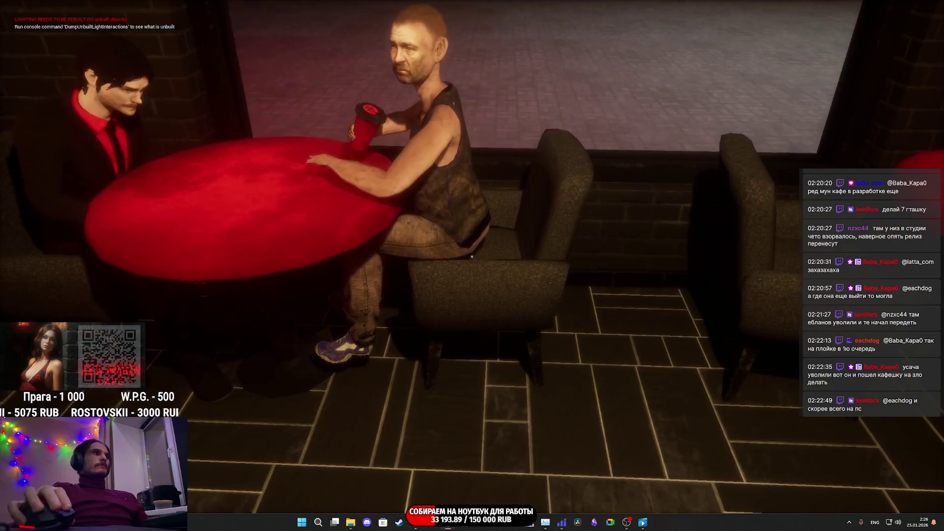
Sit at the red table, then check the customer's armchair shows OCCUPIED and stop the playtest
key("e")
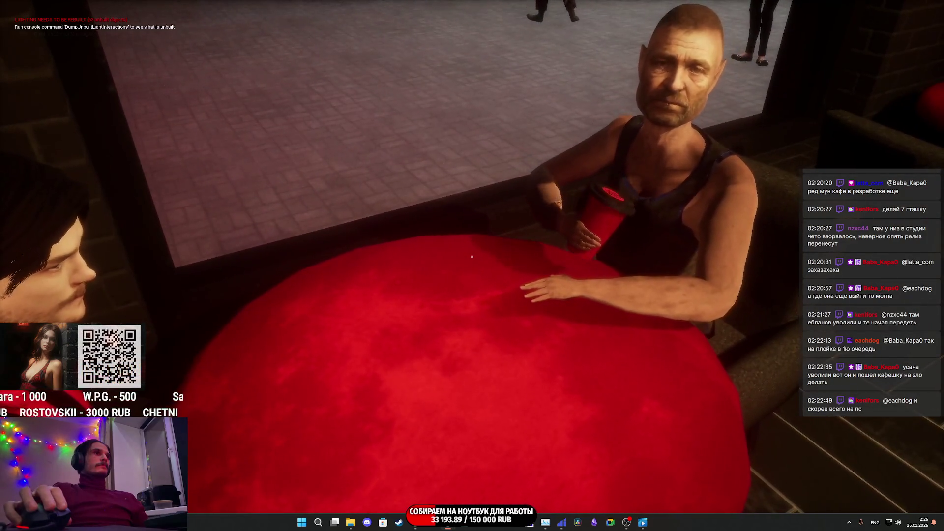
key("e")
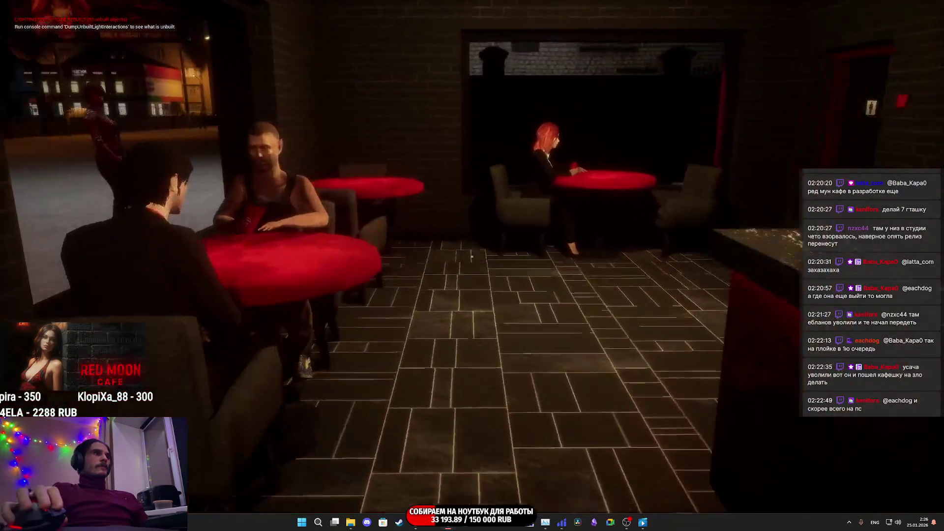
key("w")
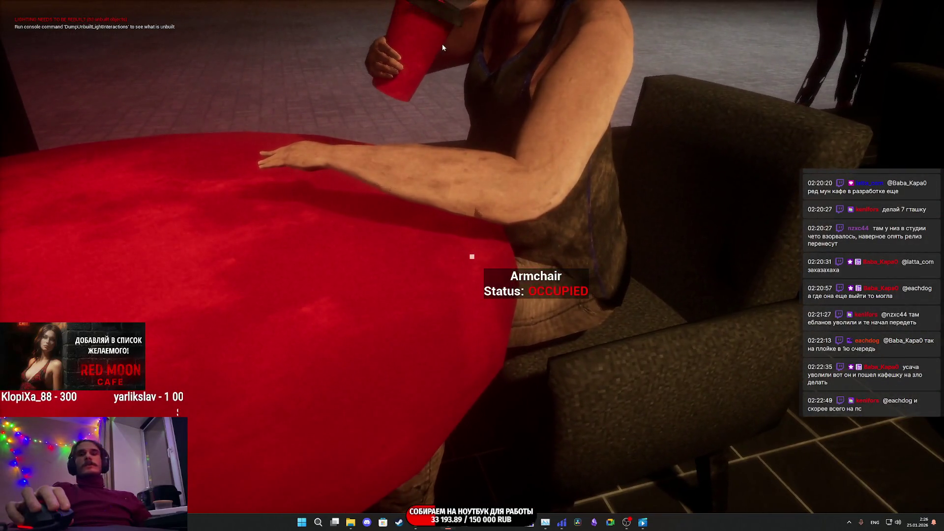
key("Escape")
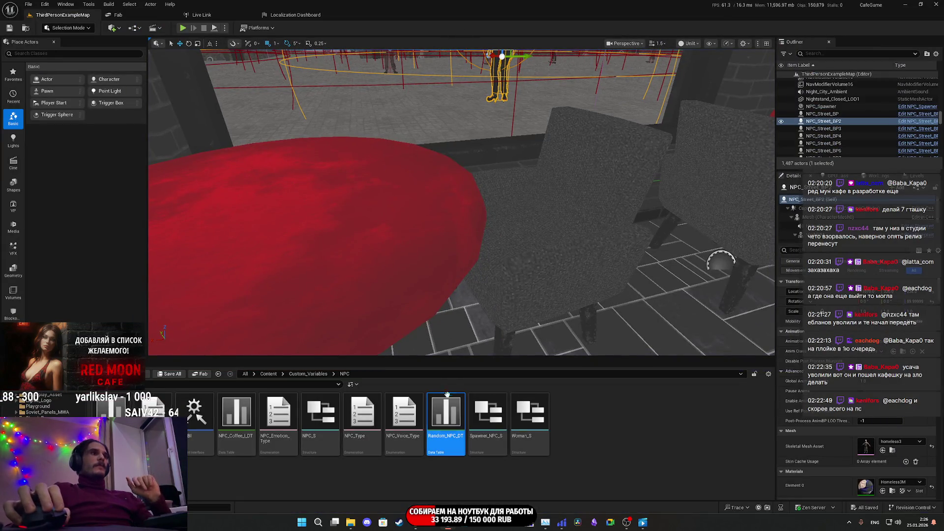
In Random_NPC_DT, set Offset_Z to 5 for the Homeless1, Homeless3 and Gel_K rows
double_click(446, 411)
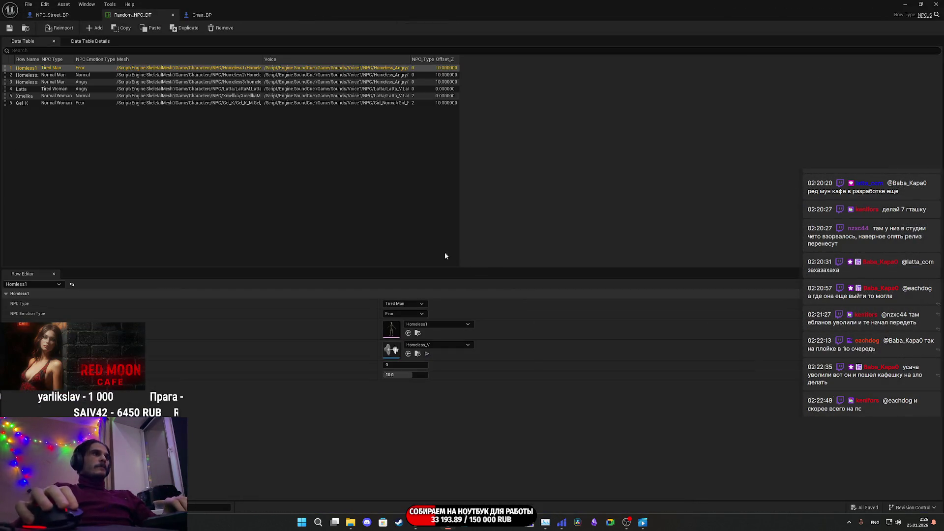
left_click(394, 376)
type("5")
key("Return")
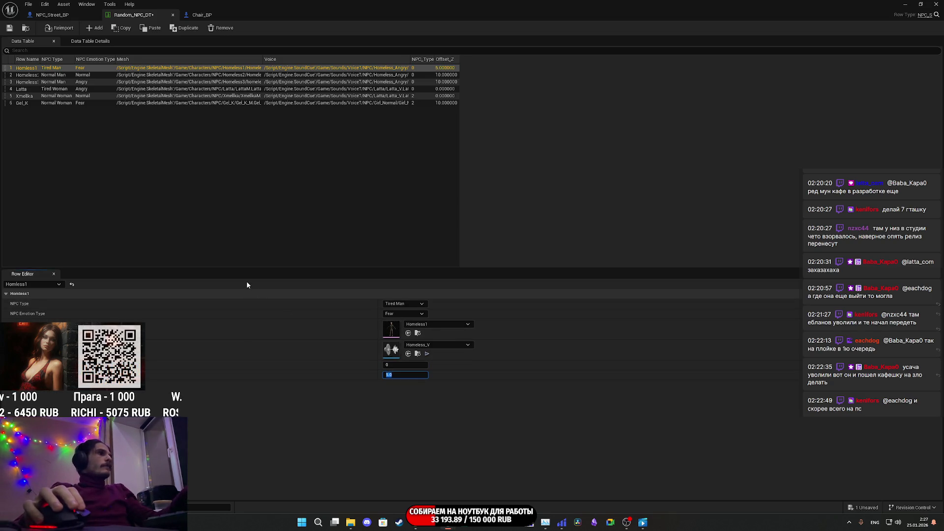
left_click(26, 79)
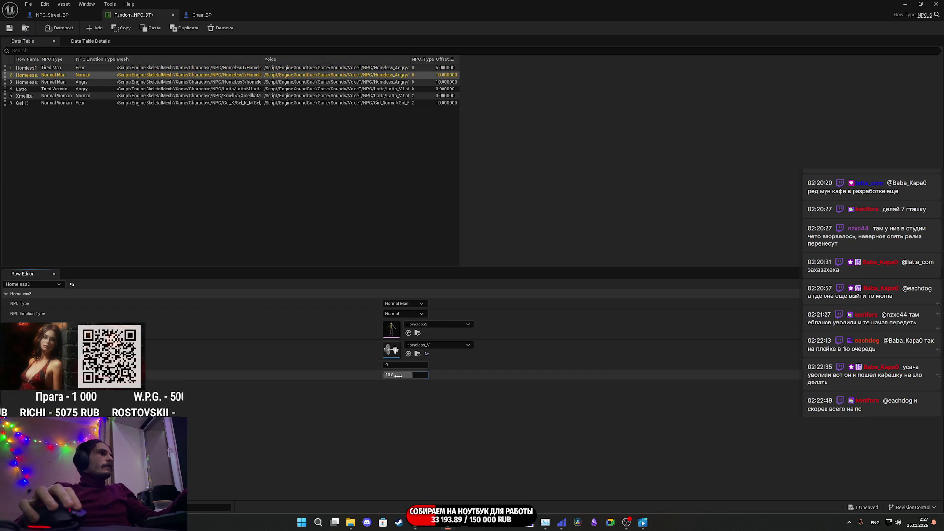
left_click(31, 83)
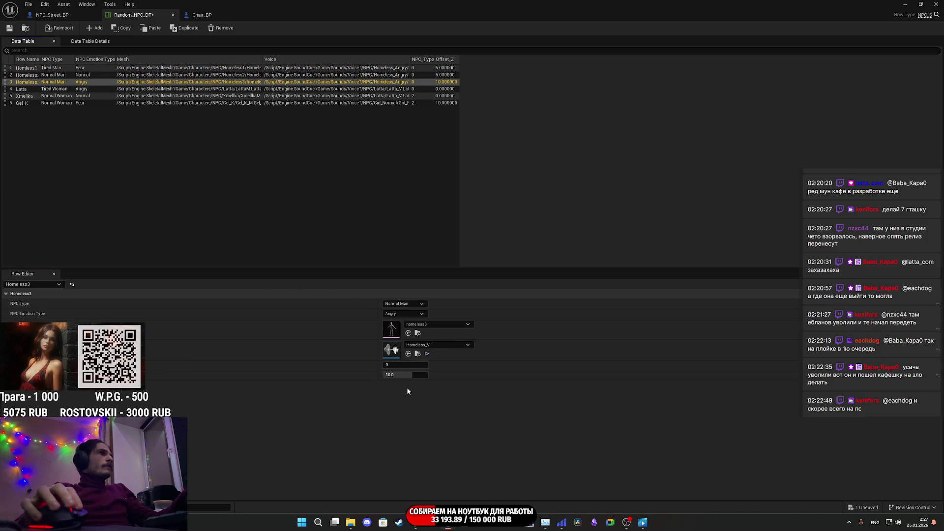
left_click(399, 375)
type("5")
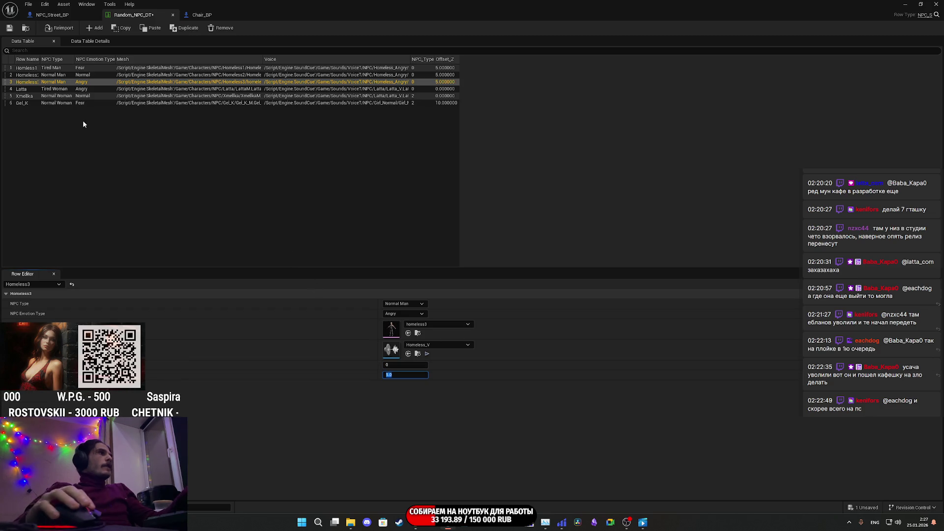
left_click(29, 101)
left_click(407, 375)
type("5")
key("Return")
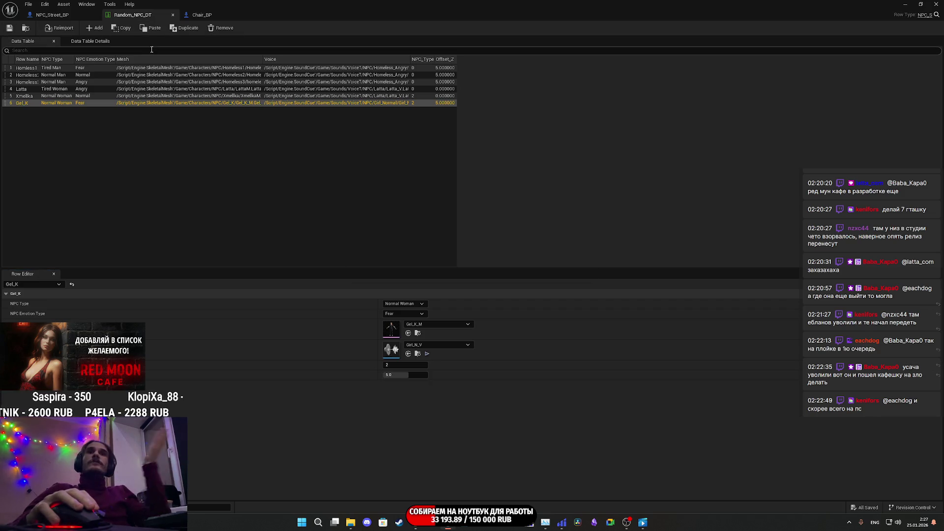
Review the Chair_BP graph, save NPC_Street_BP and minimize the Blueprint editor
left_click(208, 15)
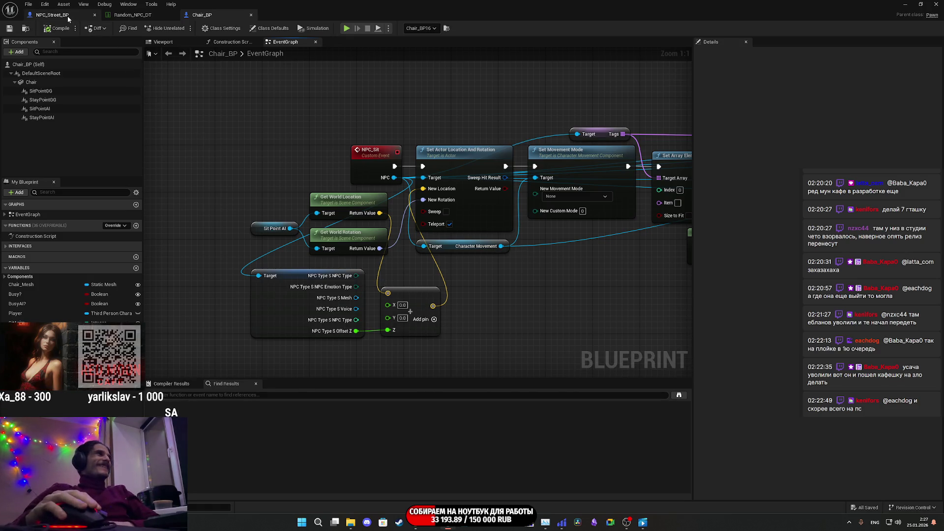
left_click(52, 15)
left_click(9, 27)
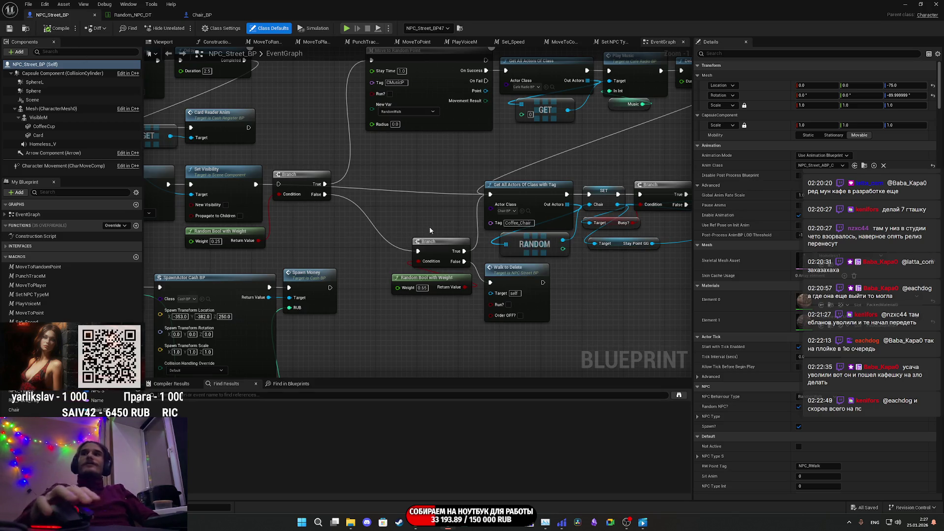
left_click(902, 4)
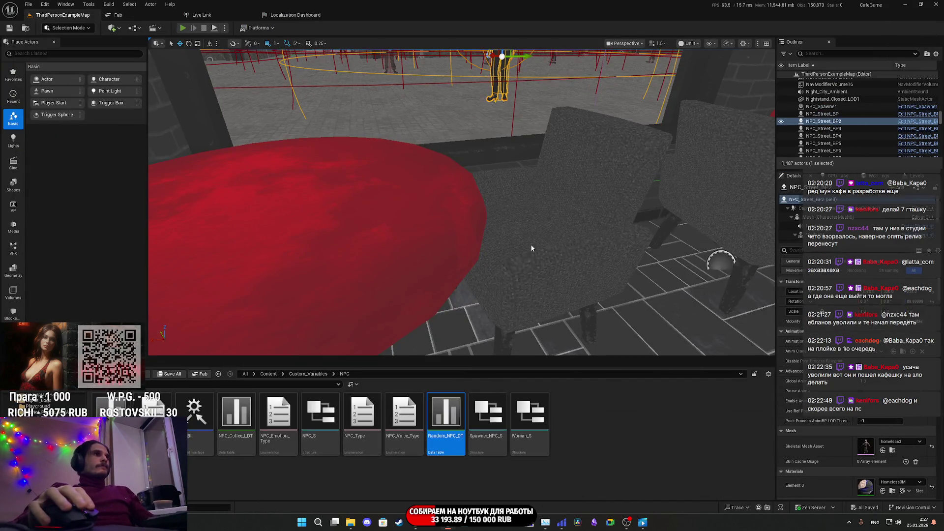
key("alt+p")
key("F11")
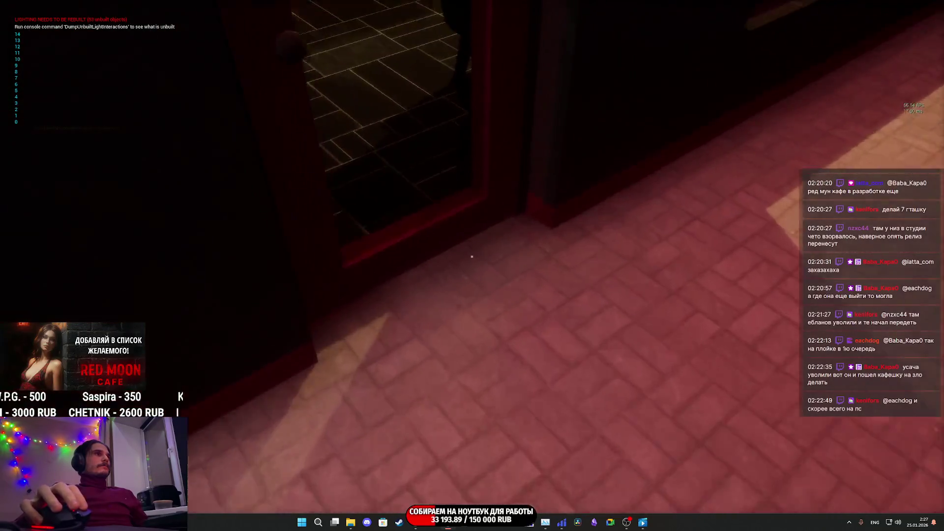
key("w")
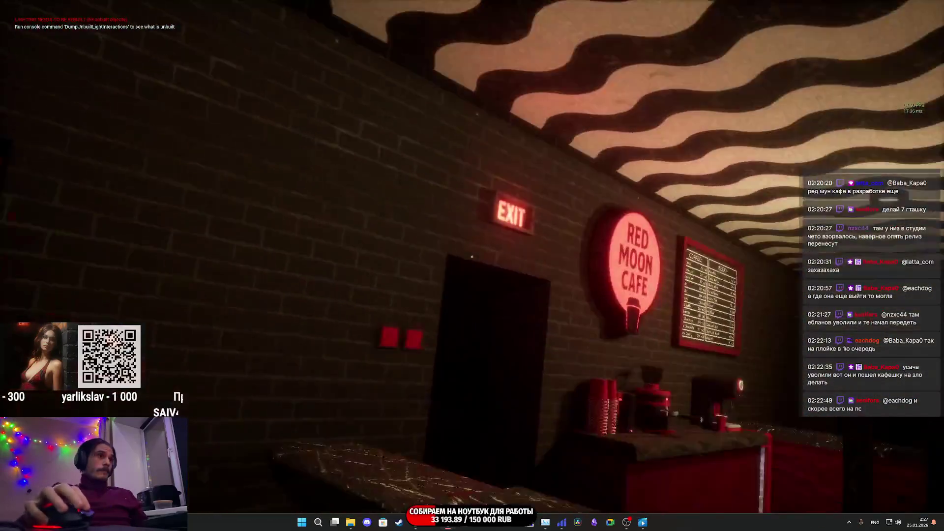
key("Escape")
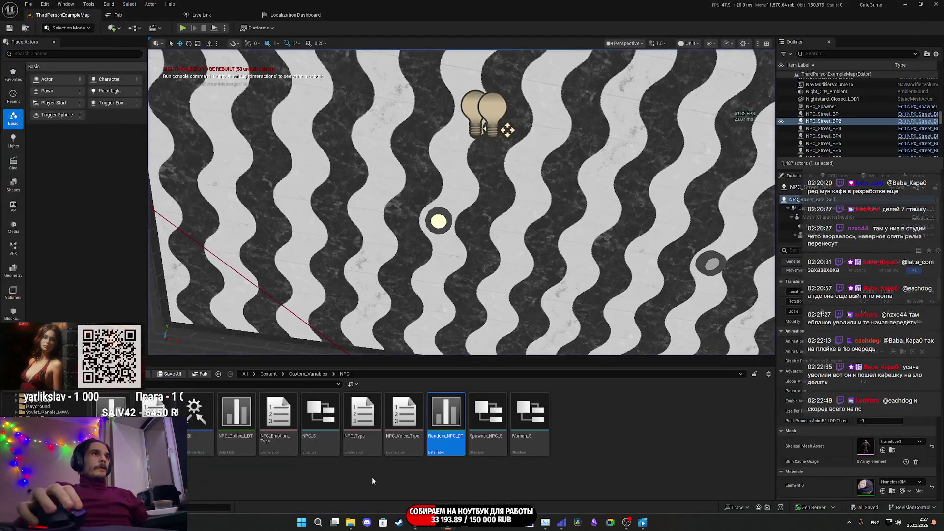
mouse_move(460, 528)
left_click(482, 489)
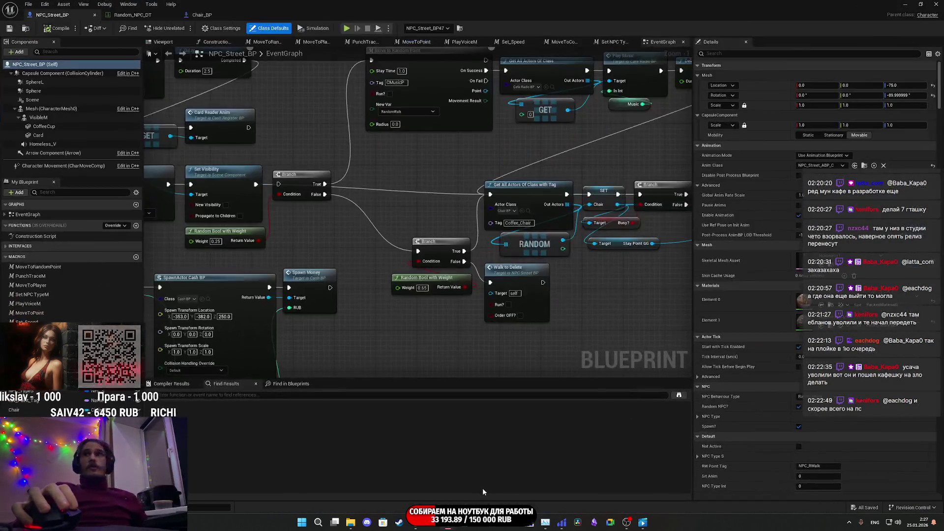
left_click_drag(376, 255, 603, 279)
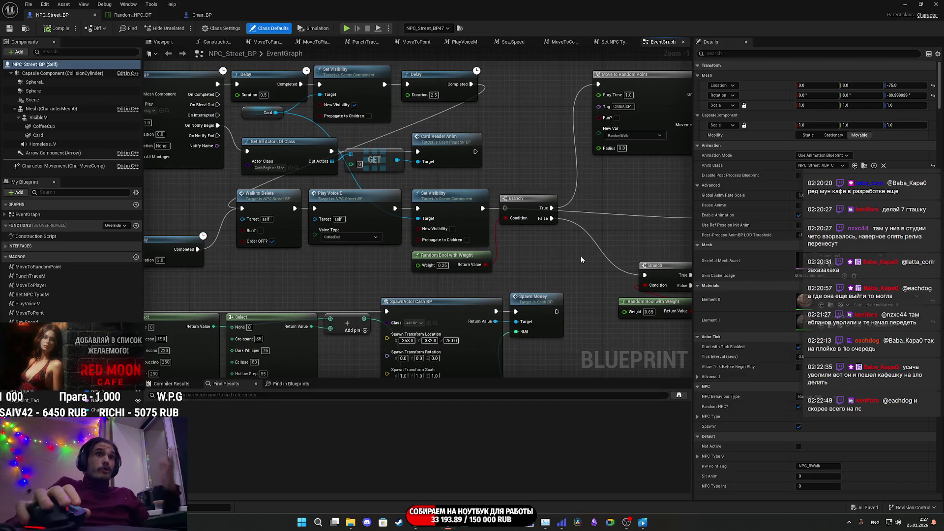
scroll(580, 256, "down", 3)
mouse_move(671, 284)
left_mouse_down()
mouse_move(533, 264)
mouse_move(491, 344)
mouse_move(504, 362)
left_mouse_up()
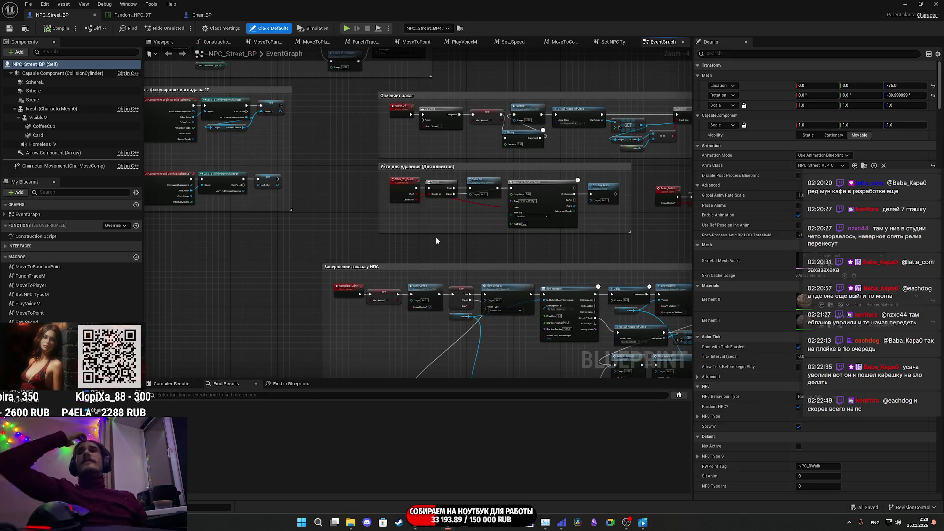
scroll(485, 220, "up", 5)
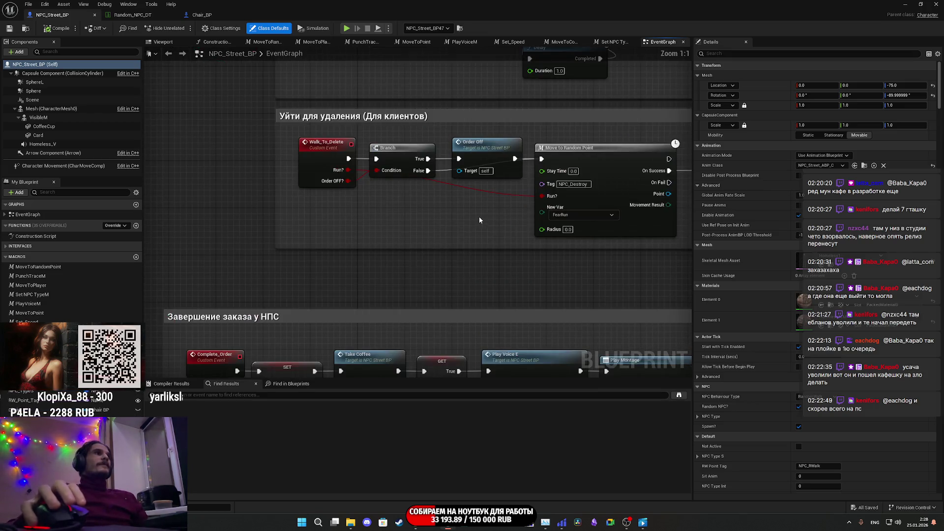
scroll(393, 221, "down", 5)
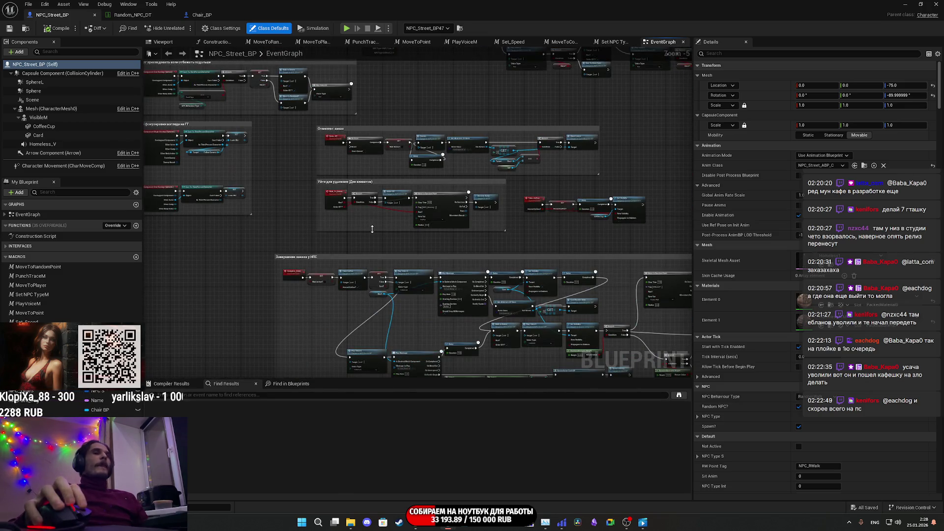
scroll(249, 230, "up", 4)
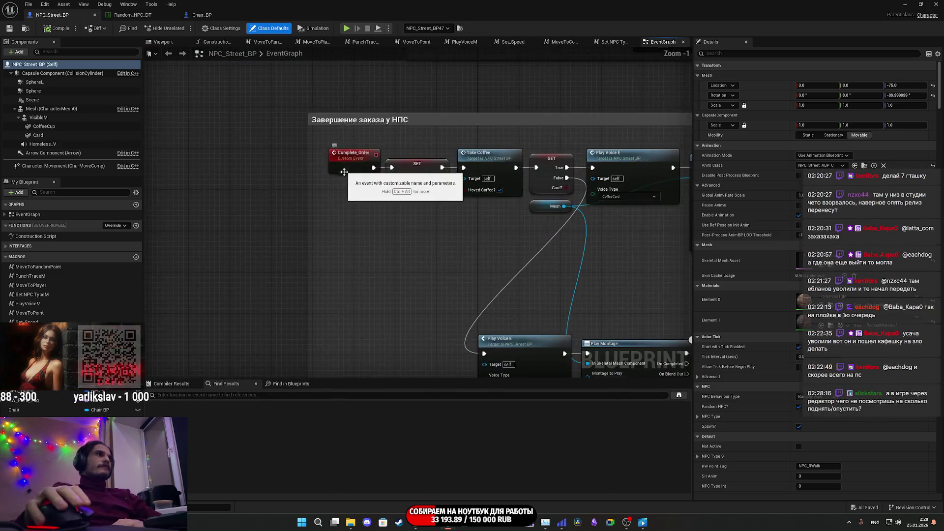
scroll(343, 352, "down", 9)
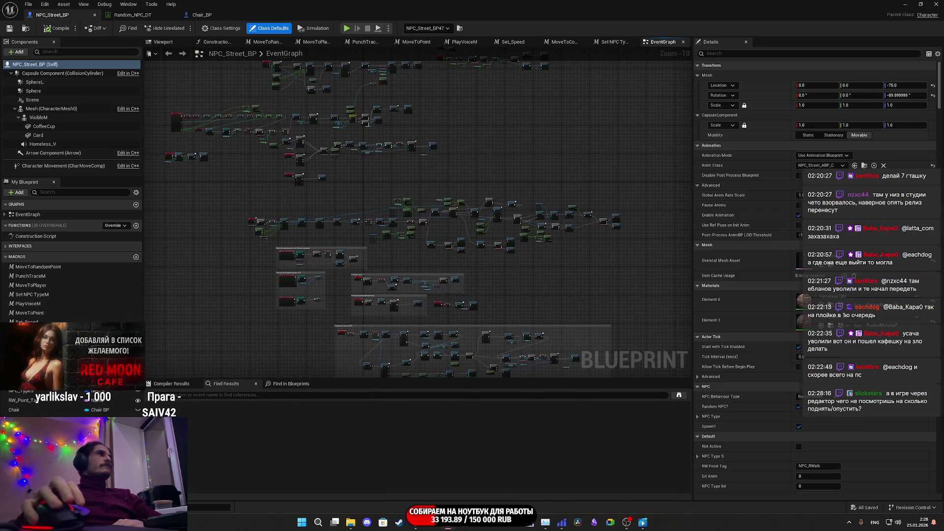
left_click(909, 3)
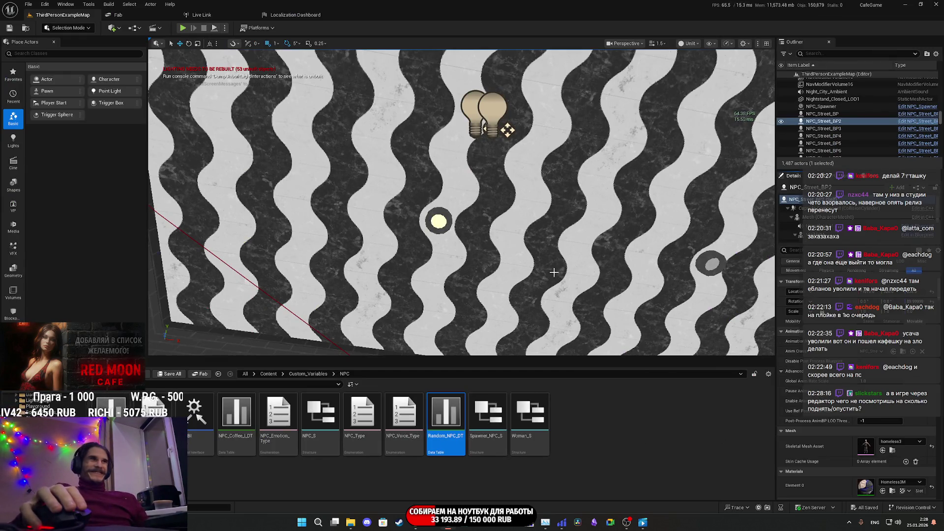
Frame the selected NPC and fly the view around the cafe toward the playground
key("f")
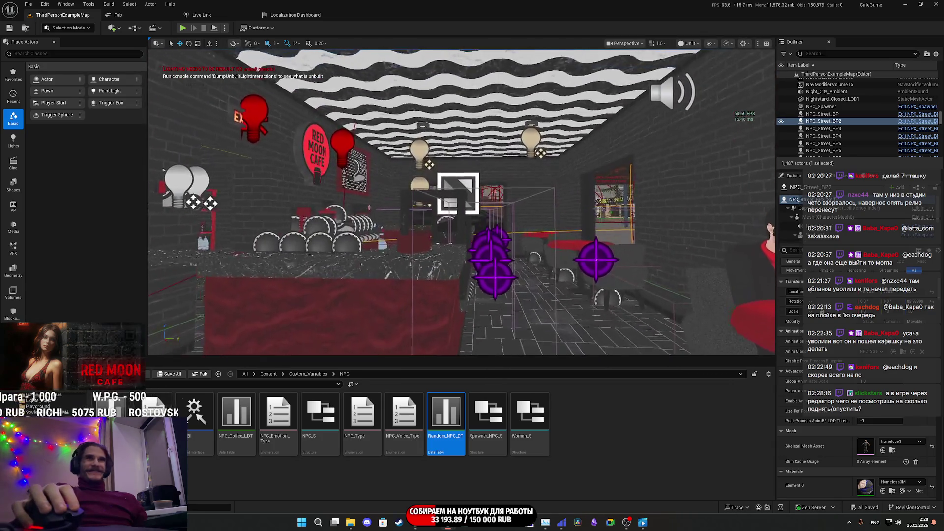
scroll(560, 270, "up", 3)
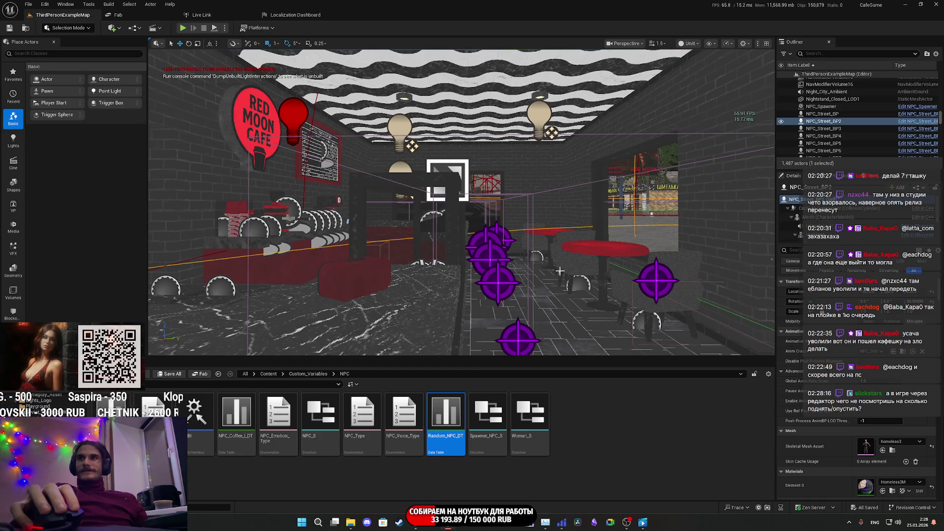
scroll(462, 201, "down", 10)
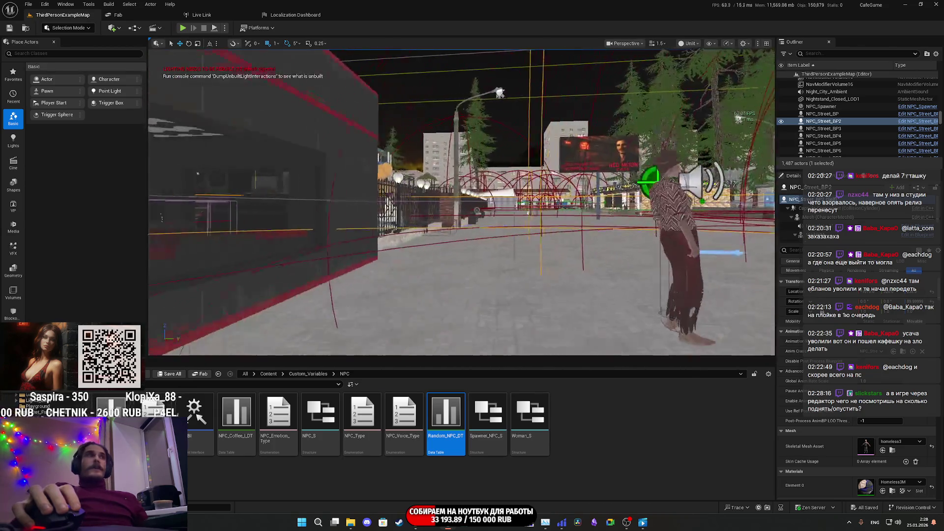
mouse_move(462, 246)
left_mouse_down()
mouse_move(447, 236)
mouse_move(305, 226)
mouse_move(482, 236)
mouse_move(495, 303)
left_mouse_up()
left_click_drag(344, 246, 467, 246)
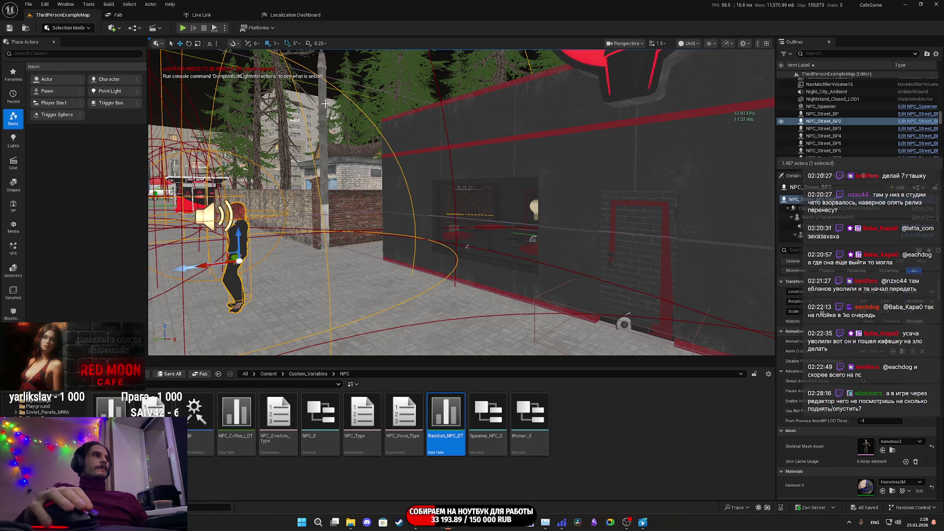
Select the GirlR actor and frame it in the viewport
left_click(513, 180)
key("f")
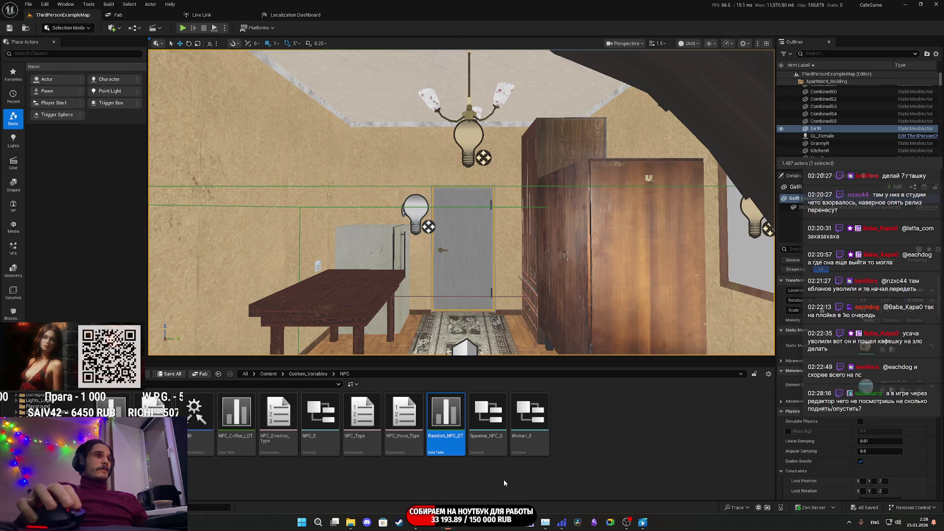
mouse_move(448, 522)
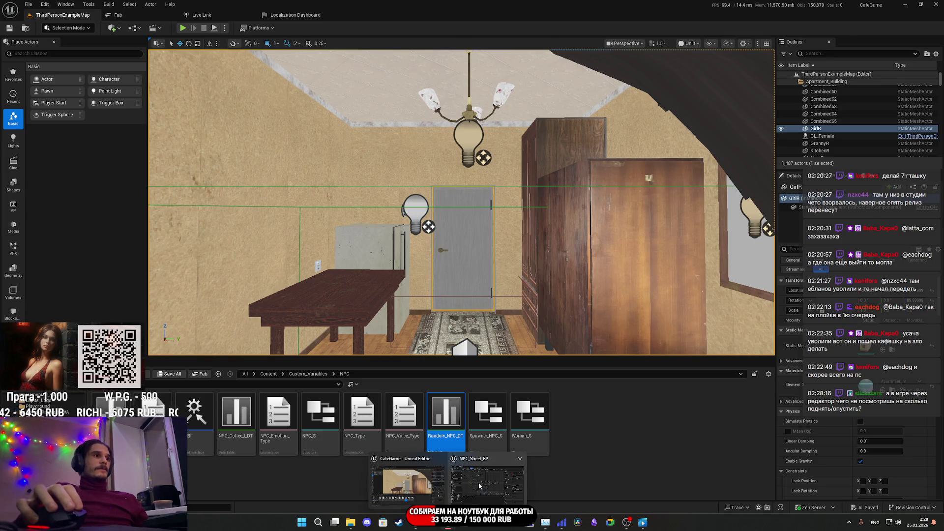
mouse_move(480, 486)
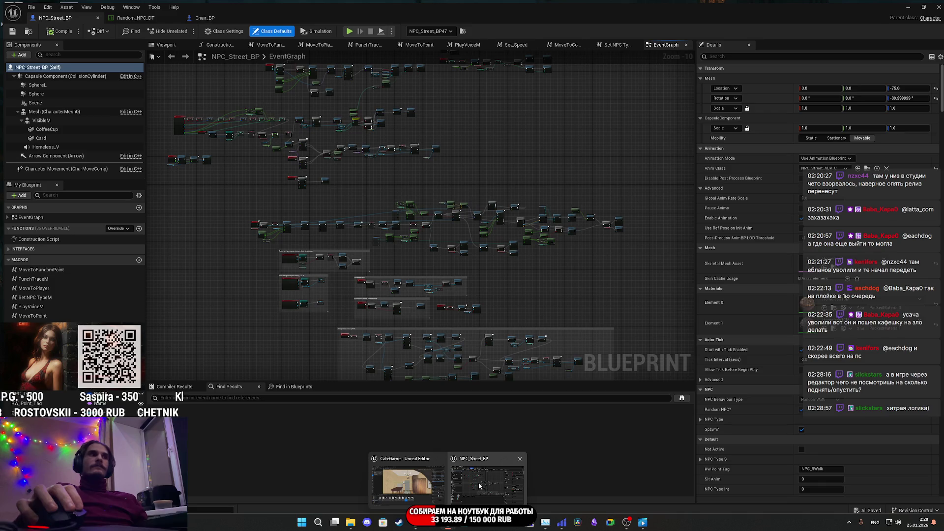
Bring the NPC_Street_BP Blueprint editor forward and zoom into its EventGraph
scroll(473, 305, "up", 5)
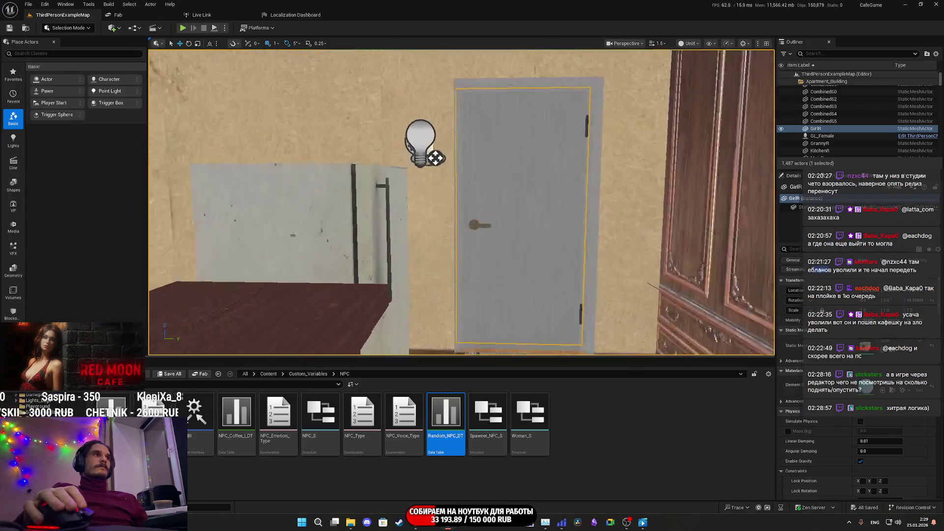
scroll(472, 306, "up", 3)
left_click(473, 476)
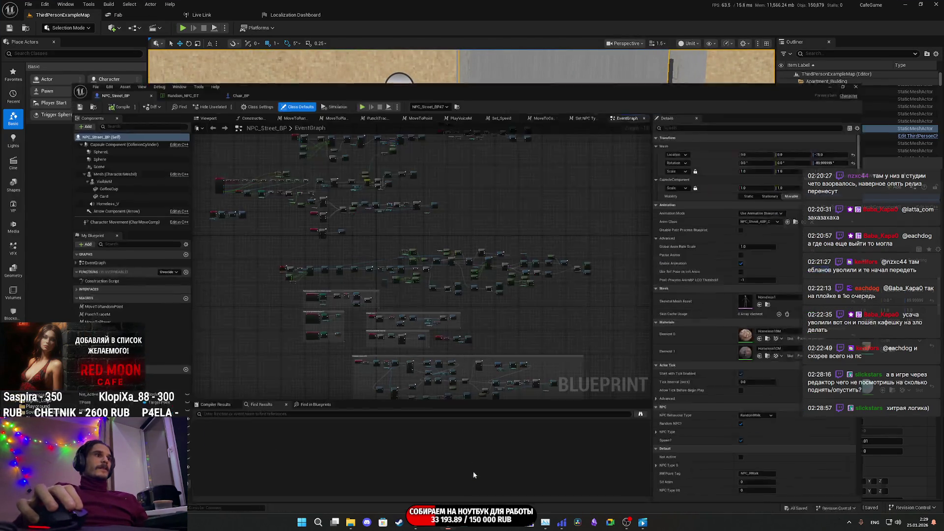
scroll(476, 255, "up", 3)
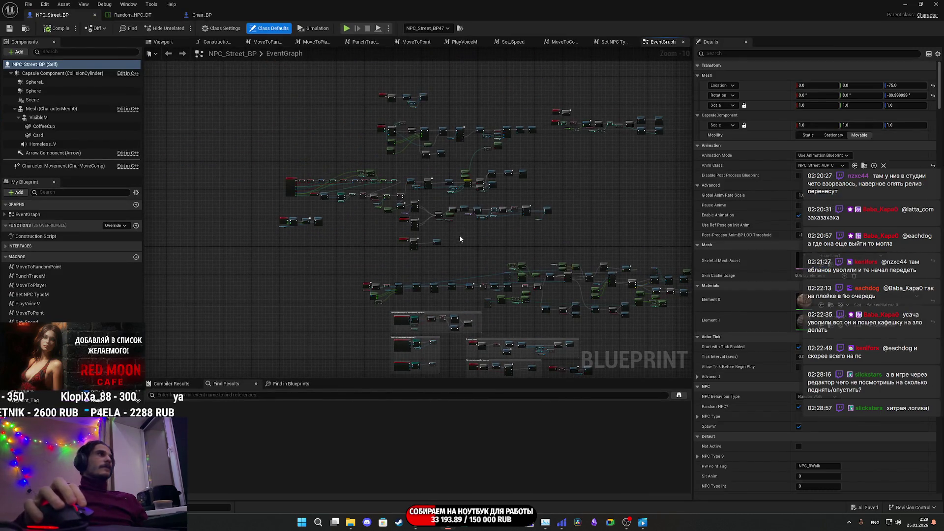
scroll(460, 237, "up", 6)
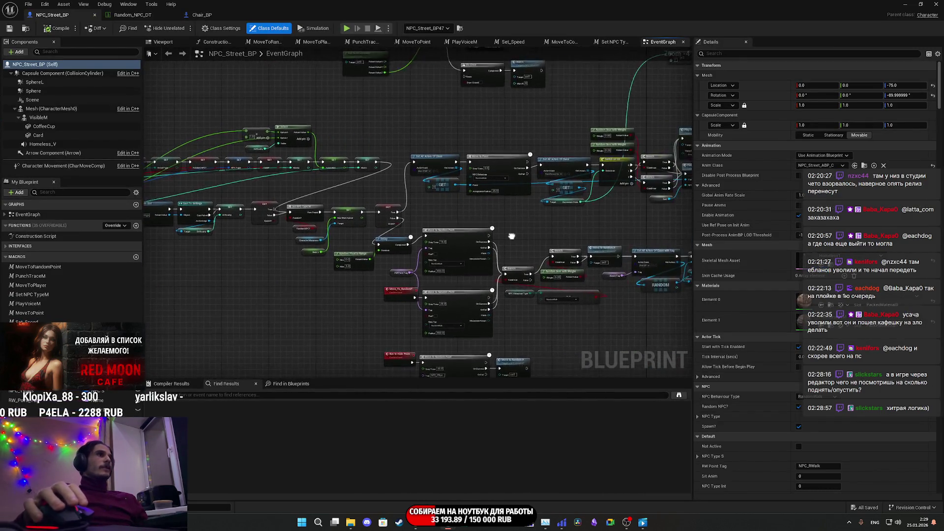
scroll(512, 236, "up", 5)
mouse_move(540, 256)
left_mouse_down()
mouse_move(629, 257)
mouse_move(506, 240)
left_mouse_up()
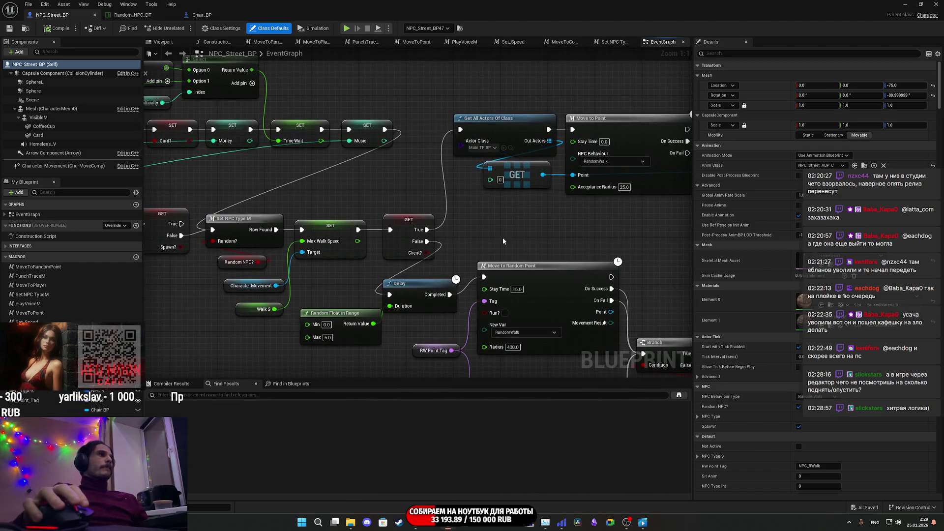
Wire GET's True output to the Get All Actors Of Class with Tag (Coffee_Chair) node
scroll(491, 237, "down", 1)
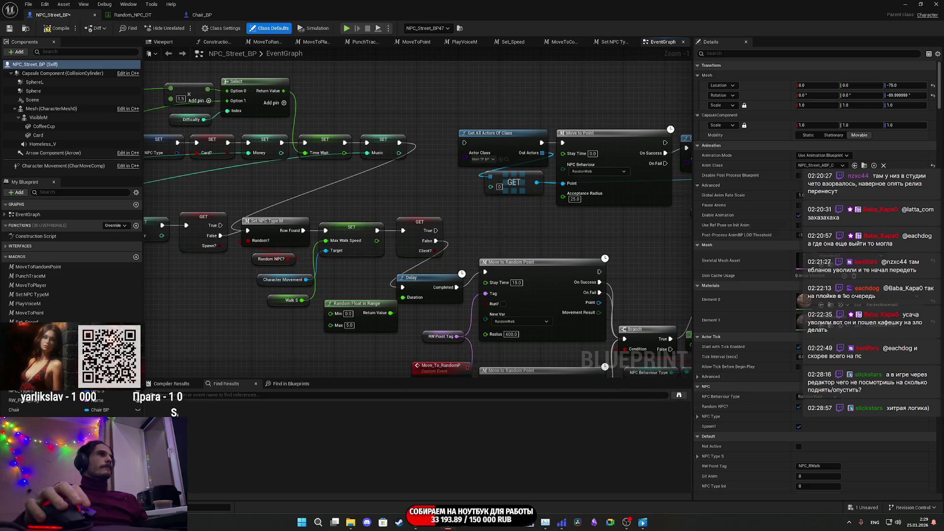
scroll(500, 243, "down", 3)
left_click_drag(348, 186, 360, 196)
mouse_move(494, 357)
left_mouse_down()
mouse_move(520, 438)
mouse_move(722, 378)
mouse_move(699, 372)
mouse_move(661, 429)
mouse_move(695, 374)
mouse_move(703, 246)
mouse_move(562, 141)
mouse_move(663, 69)
mouse_move(524, 113)
mouse_move(400, 56)
mouse_move(439, 223)
mouse_move(466, 246)
left_mouse_up()
scroll(464, 247, "up", 4)
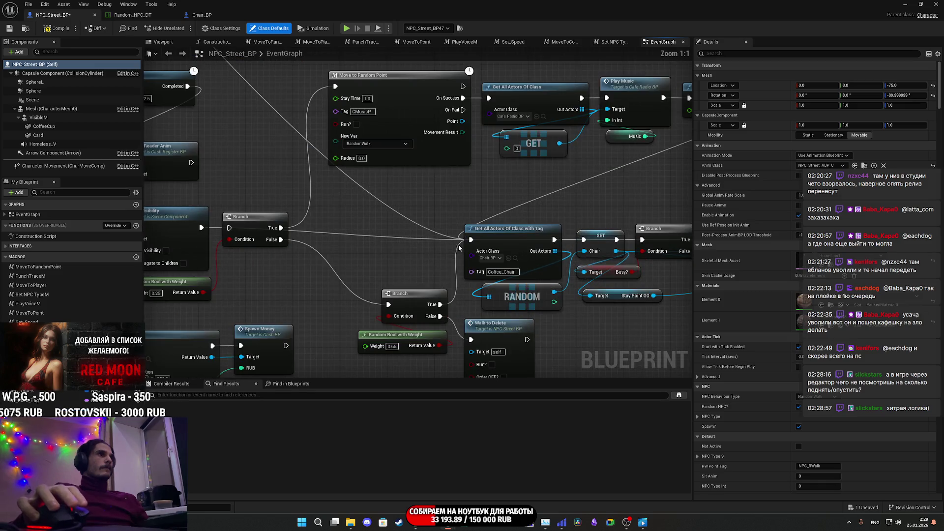
Save and compile, jump to the flagged Get All Actors Of Class node and rewire its exec input
left_click(10, 31)
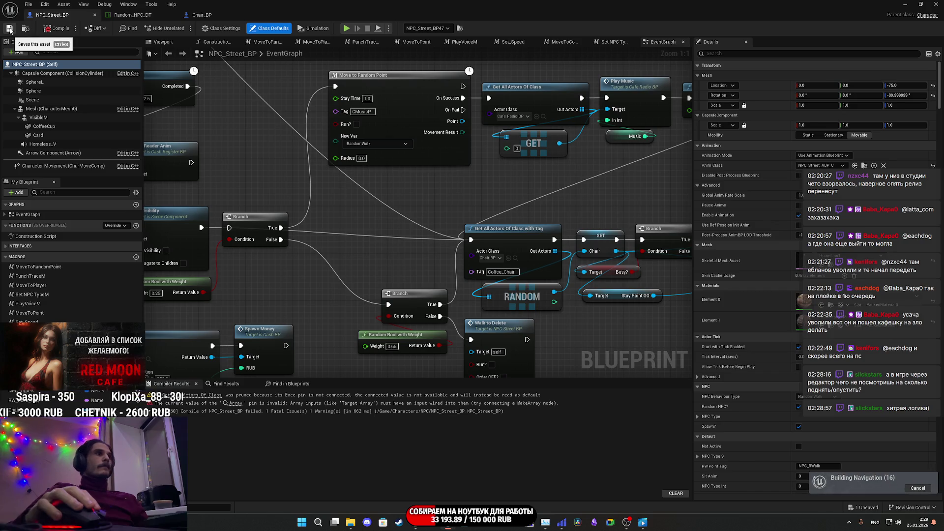
left_click(196, 398)
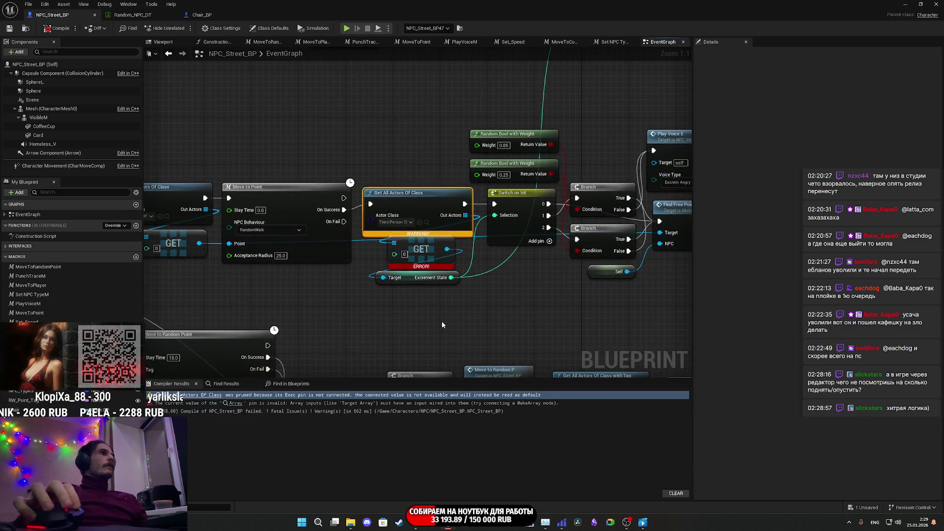
scroll(626, 293, "down", 3)
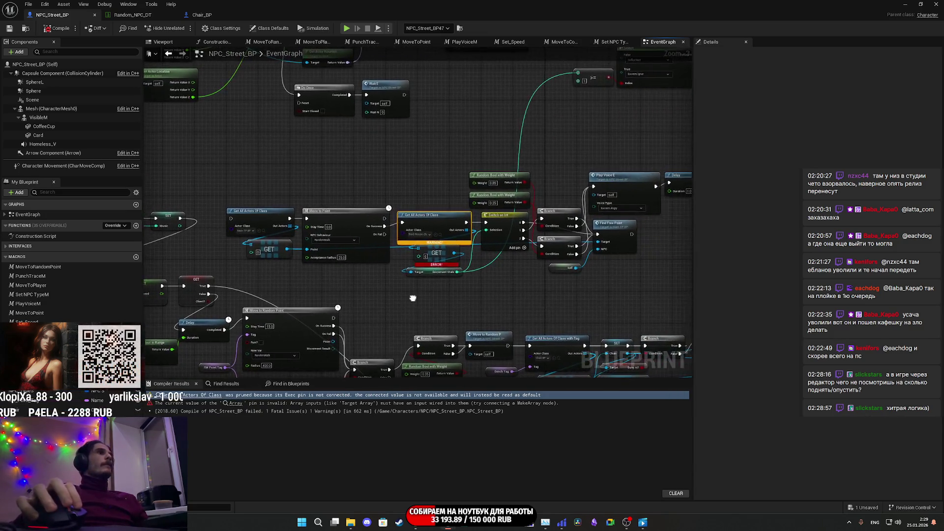
scroll(385, 210, "up", 3)
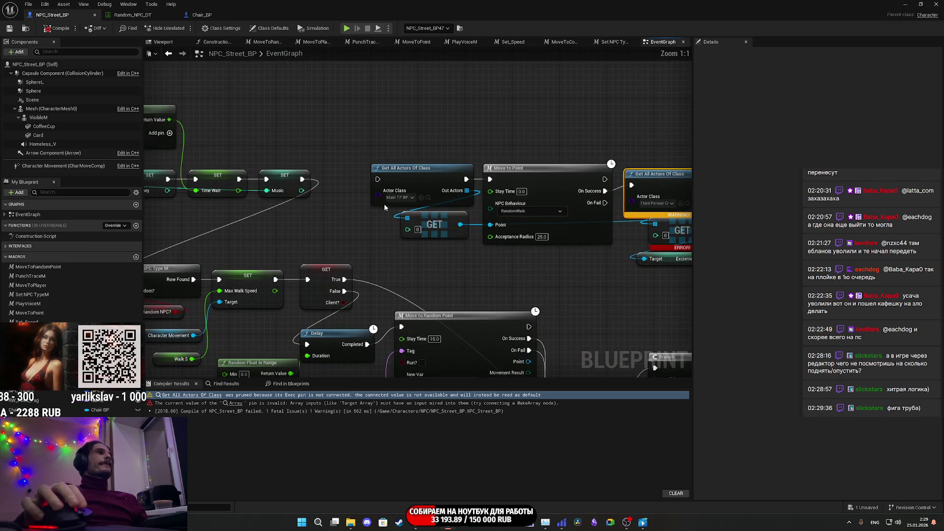
mouse_move(377, 179)
left_mouse_down()
mouse_move(354, 268)
mouse_move(374, 260)
mouse_move(388, 278)
mouse_move(235, 278)
mouse_move(477, 273)
mouse_move(316, 284)
mouse_move(369, 273)
mouse_move(355, 291)
mouse_move(603, 291)
mouse_move(163, 302)
mouse_move(434, 270)
mouse_move(459, 252)
left_mouse_up()
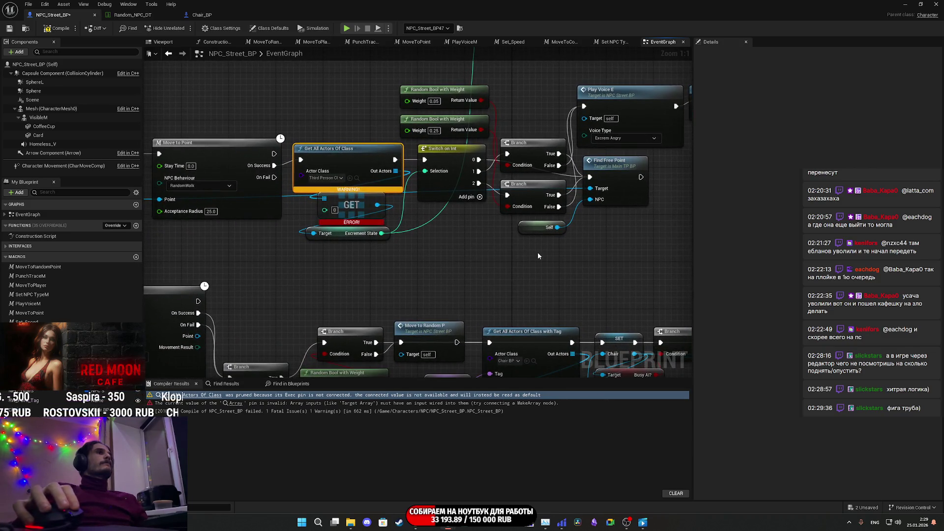
Tidy the Find Free Point node and recompile NPC_Street_BP successfully
scroll(538, 253, "down", 1)
scroll(536, 255, "down", 1)
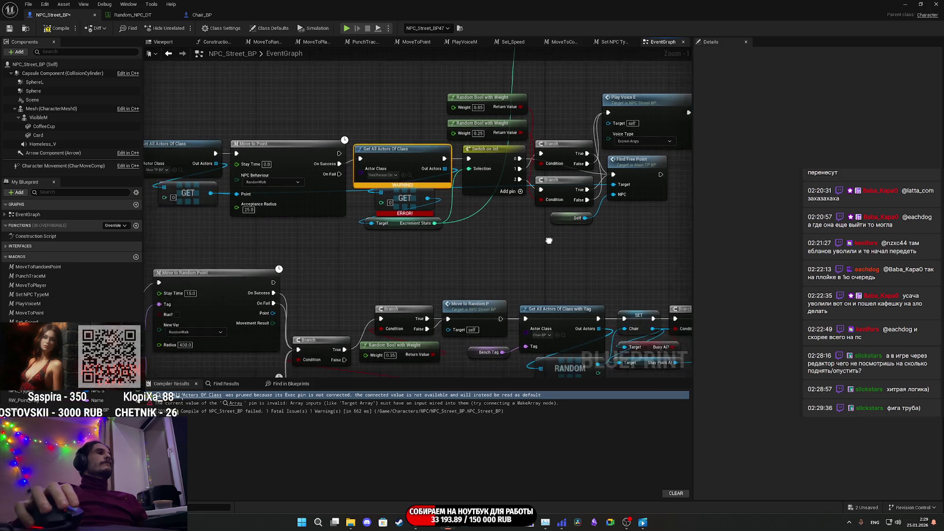
mouse_move(566, 167)
left_mouse_down()
mouse_move(571, 175)
mouse_move(504, 188)
left_mouse_up()
left_click(542, 216)
left_click_drag(542, 214, 591, 155)
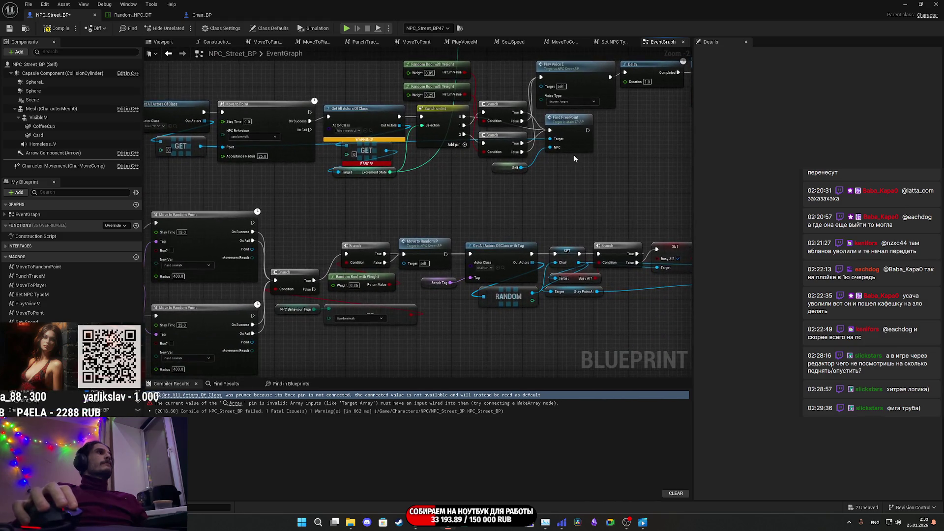
left_click(59, 29)
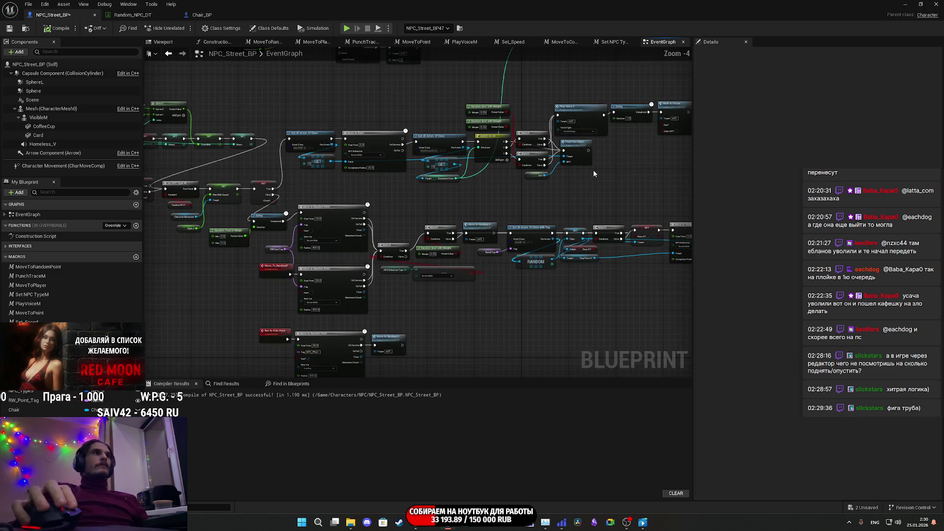
Drag a wire from Move to Point's On Success output and release it unconnected
scroll(592, 167, "down", 1)
left_click_drag(690, 195, 671, 197)
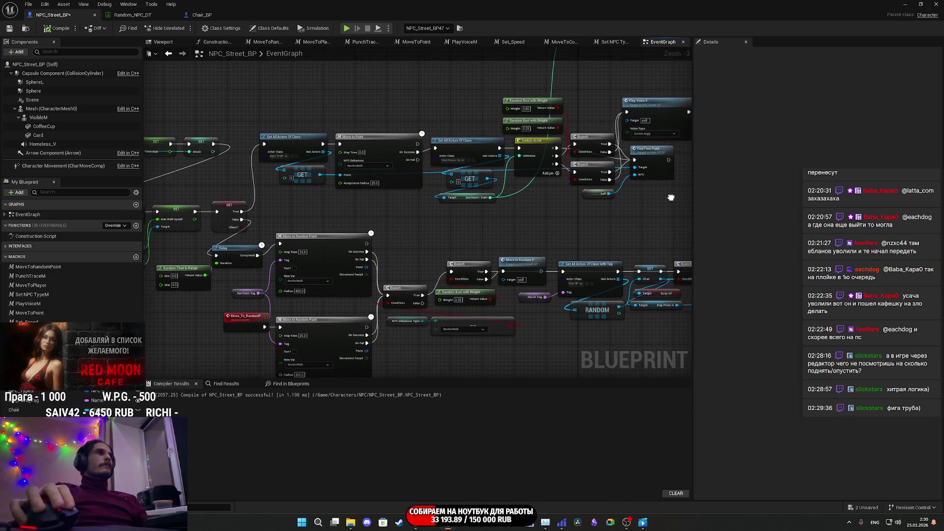
scroll(460, 163, "up", 3)
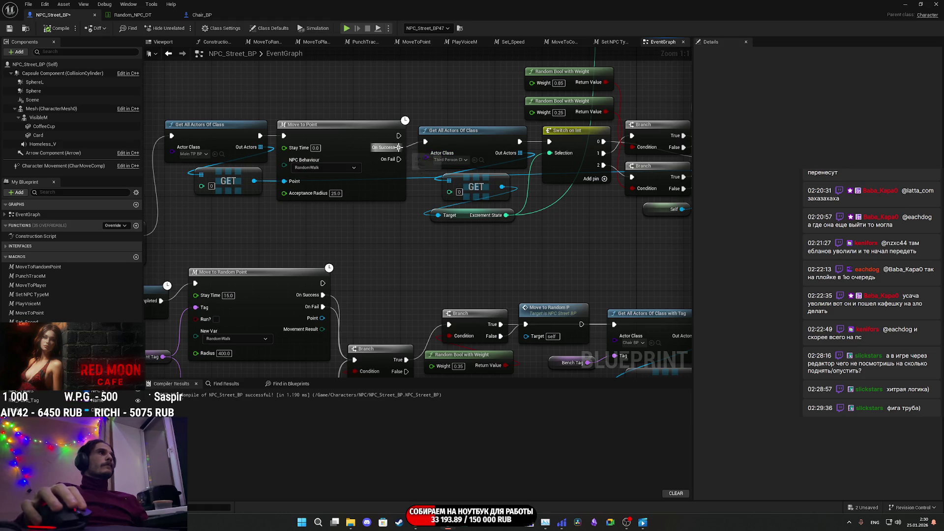
left_click_drag(398, 147, 398, 161)
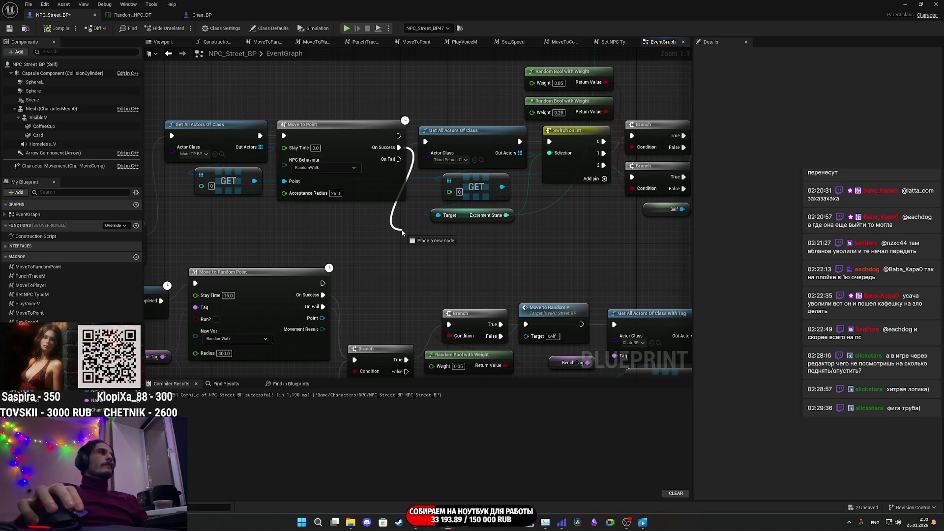
left_click_drag(402, 233, 355, 223)
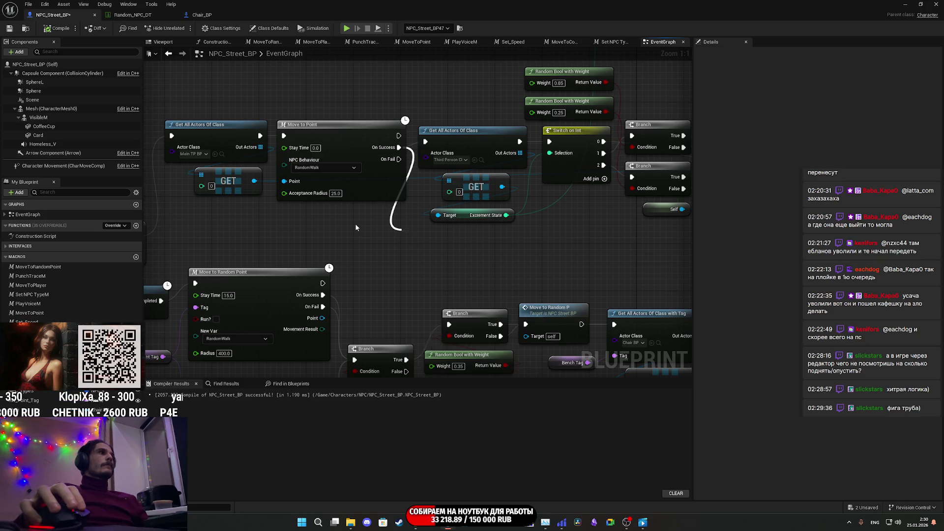
scroll(355, 223, "down", 2)
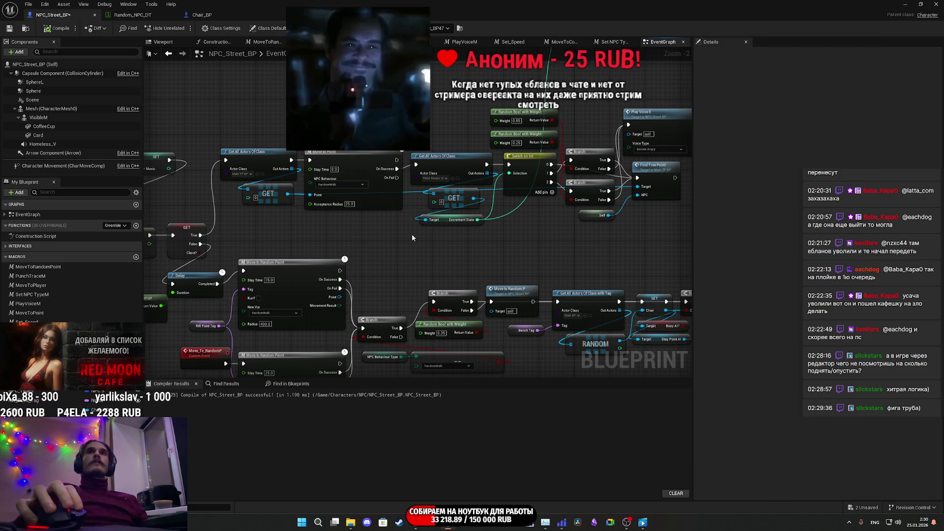
left_click_drag(497, 237, 429, 235)
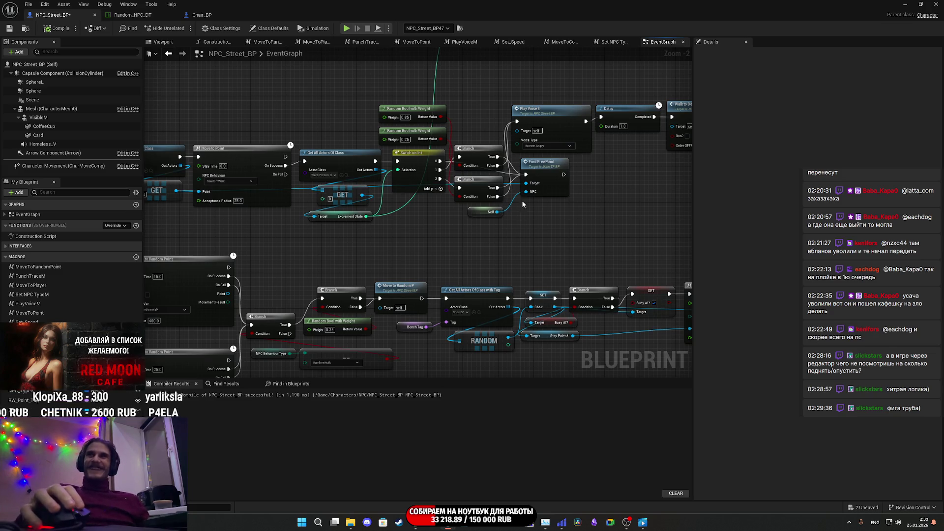
Reposition the GET and Get All Actors Of Class nodes and wire the Branch into the Coffee_Chair lookup
left_click_drag(453, 240, 521, 255)
scroll(503, 253, "up", 1)
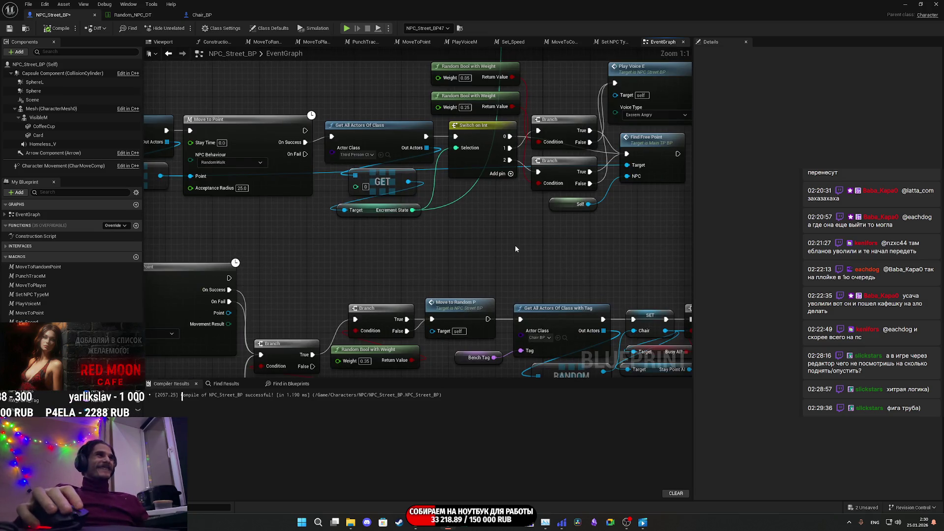
scroll(515, 245, "up", 1)
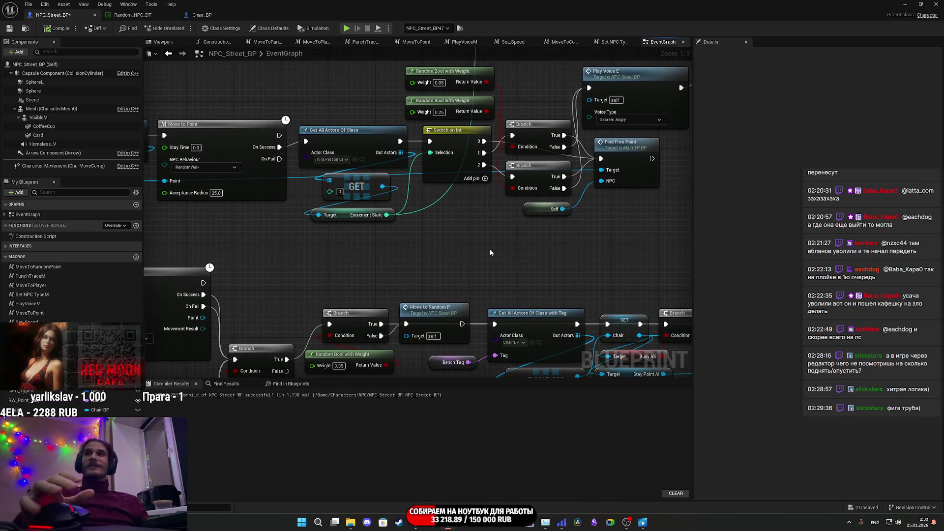
left_click_drag(476, 238, 442, 246)
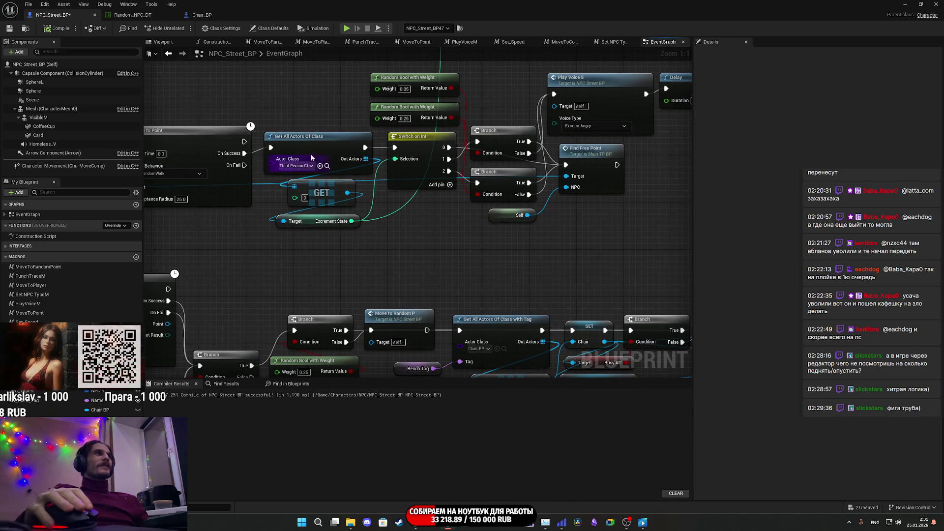
left_click_drag(320, 201, 316, 202)
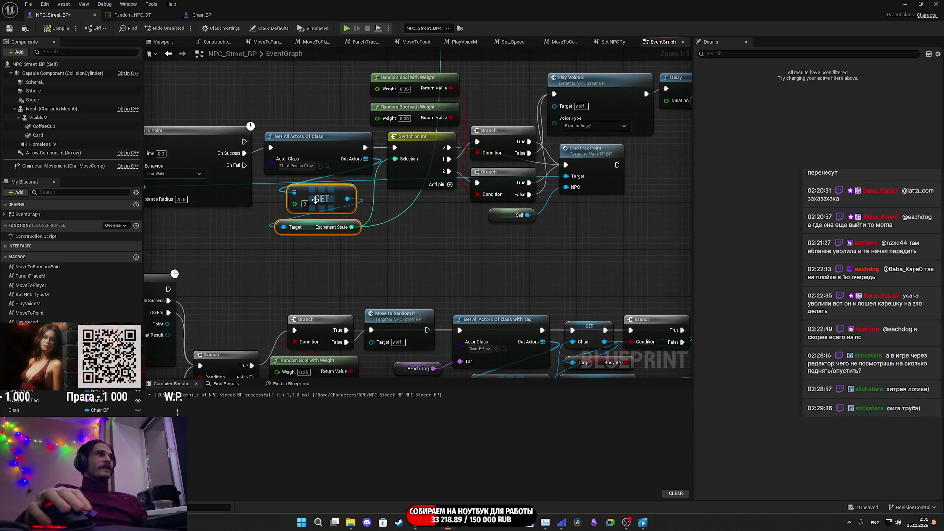
left_click_drag(316, 149, 311, 152)
left_click(396, 235)
left_click_drag(396, 235, 520, 224)
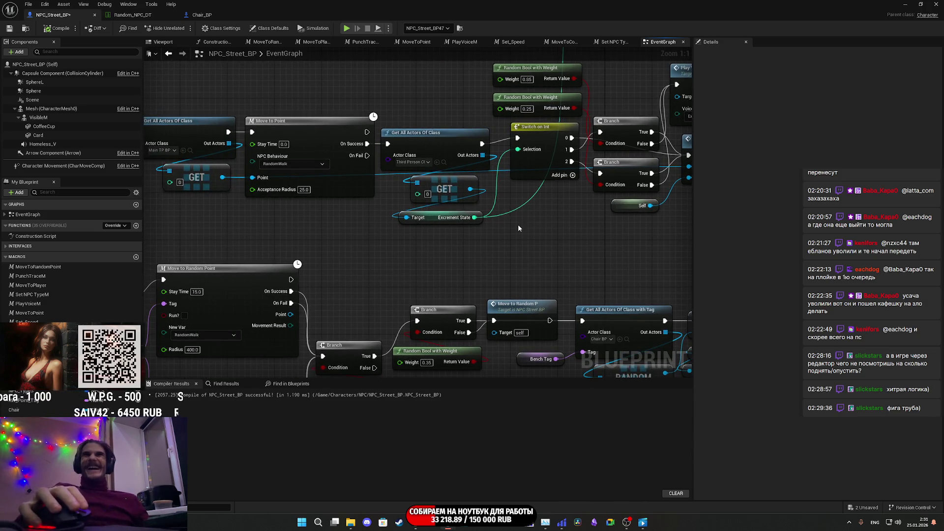
left_click_drag(515, 216, 468, 226)
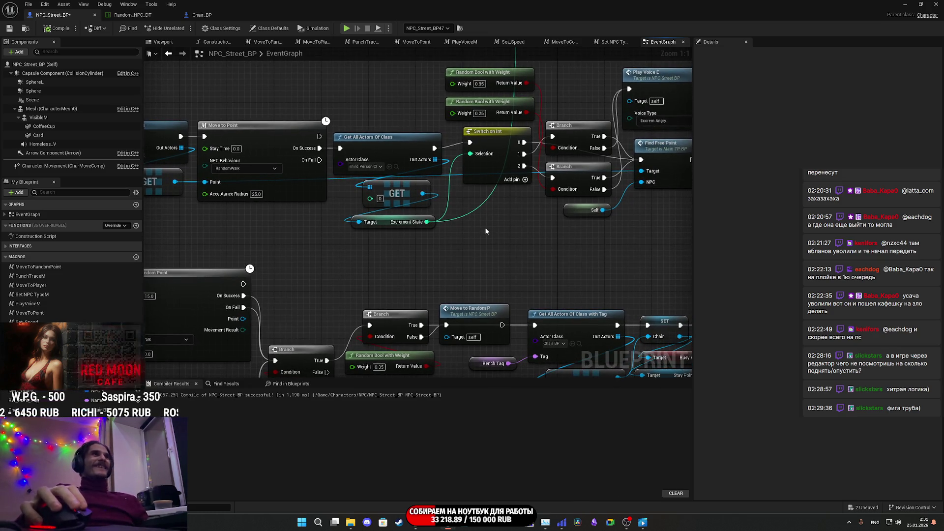
scroll(485, 225, "down", 3)
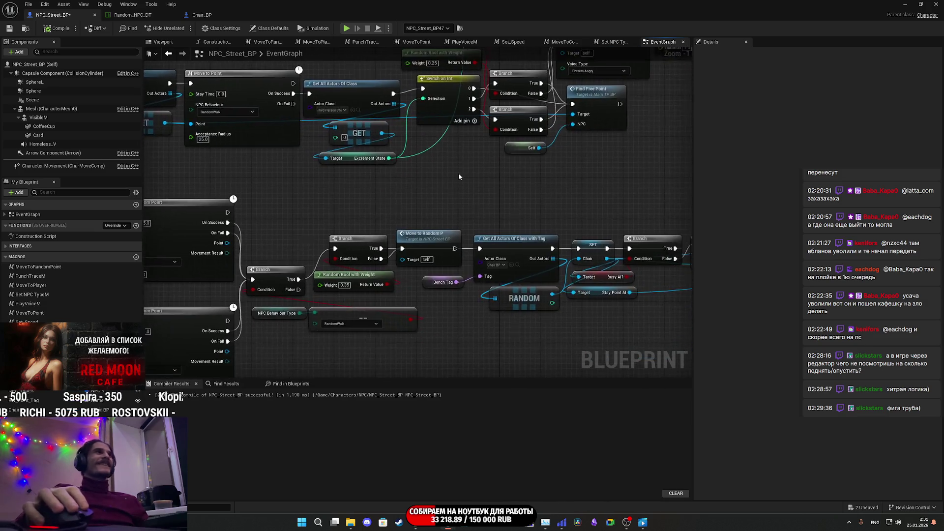
mouse_move(406, 110)
left_mouse_down()
mouse_move(363, 232)
mouse_move(378, 433)
mouse_move(382, 404)
mouse_move(414, 379)
mouse_move(442, 29)
mouse_move(442, 55)
mouse_move(439, 46)
mouse_move(518, 205)
mouse_move(753, 332)
mouse_move(703, 369)
mouse_move(739, 326)
mouse_move(707, 268)
mouse_move(589, 143)
mouse_move(639, 203)
mouse_move(496, 29)
mouse_move(380, 271)
mouse_move(505, 263)
mouse_move(503, 255)
left_mouse_up()
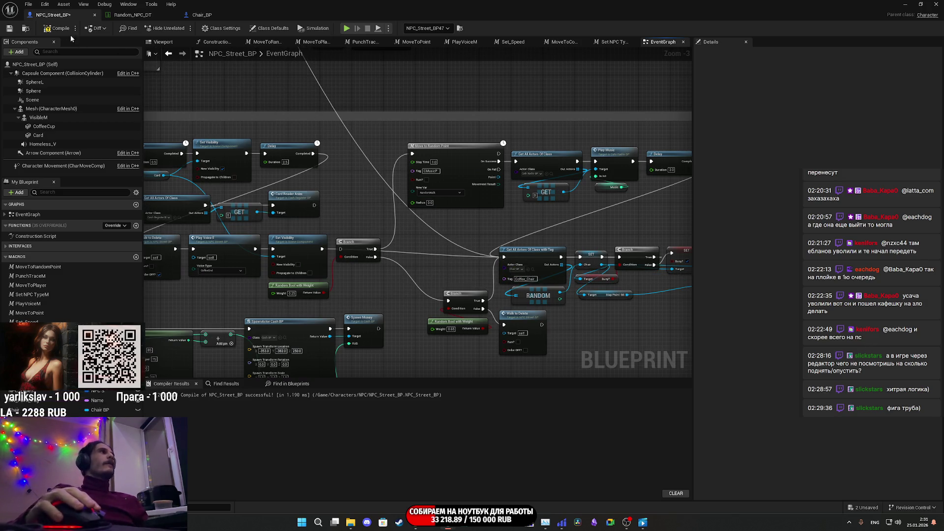
Compile NPC_Street_BP, save all content including ThirdPersonExampleMap, and start Play-In-Editor
left_click(10, 28)
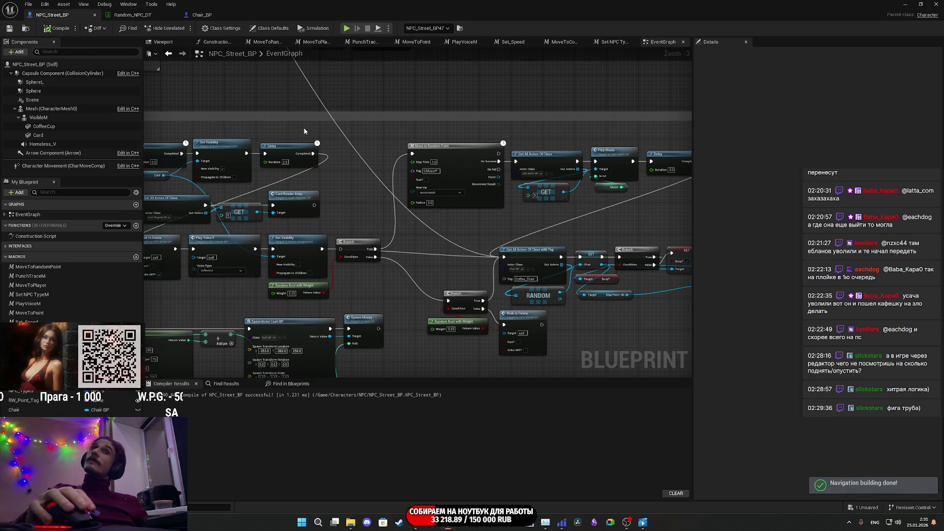
left_click(133, 15)
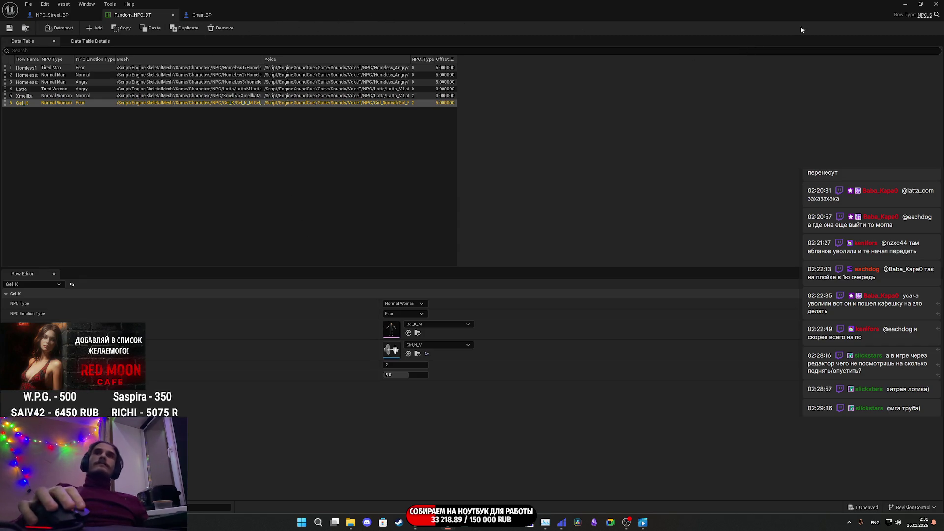
left_click(904, 6)
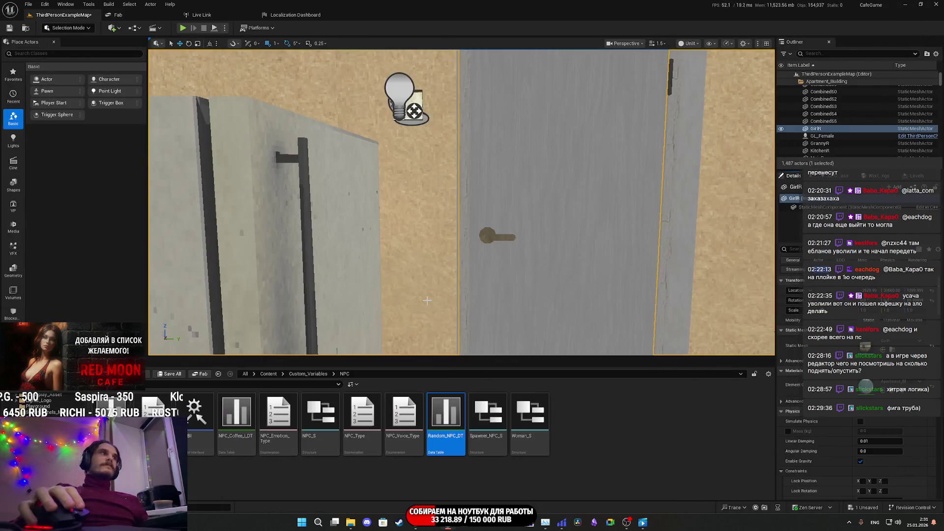
left_click(176, 375)
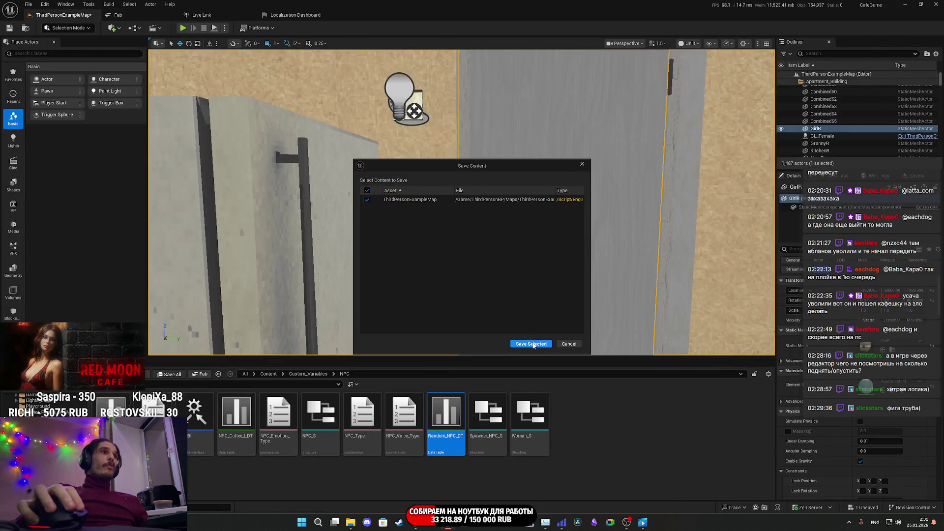
left_click(531, 343)
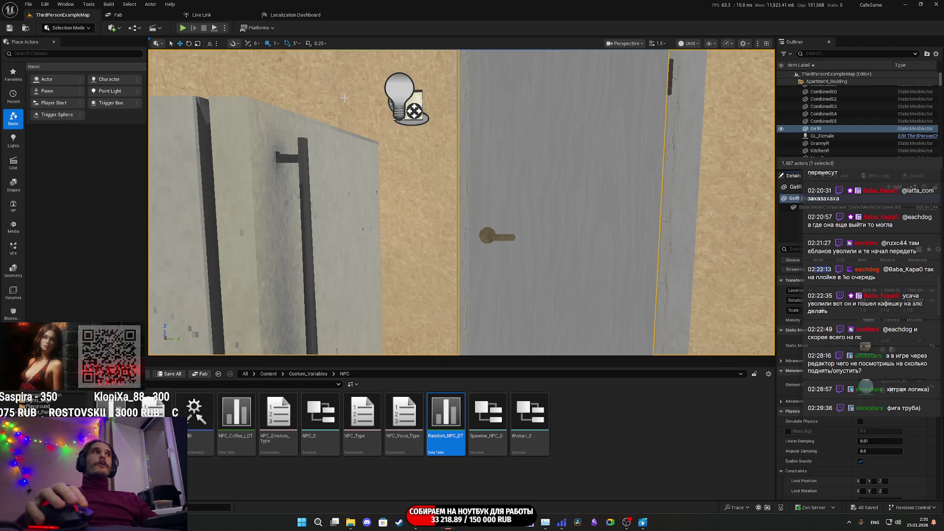
key("alt+p")
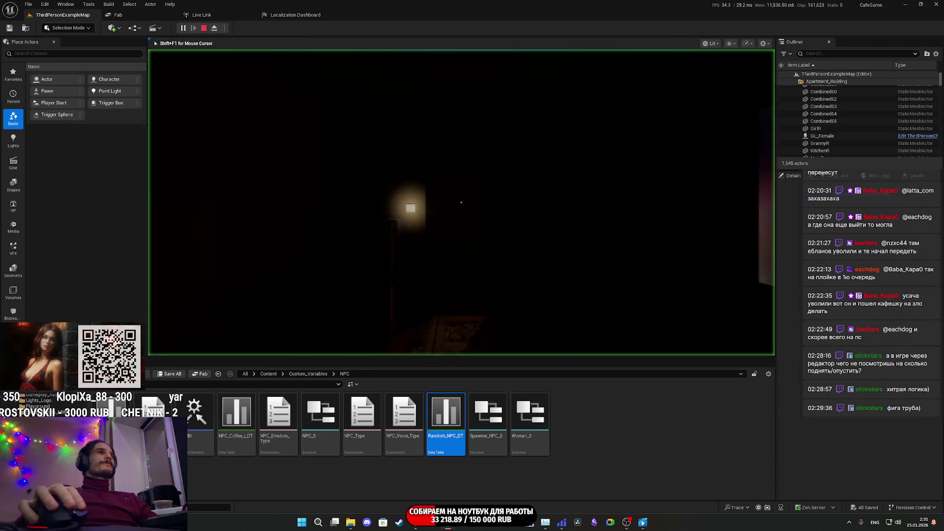
Walk into the Red Moon Cafe past the counter and stand facing the armchair tables
key("F11")
key("w")
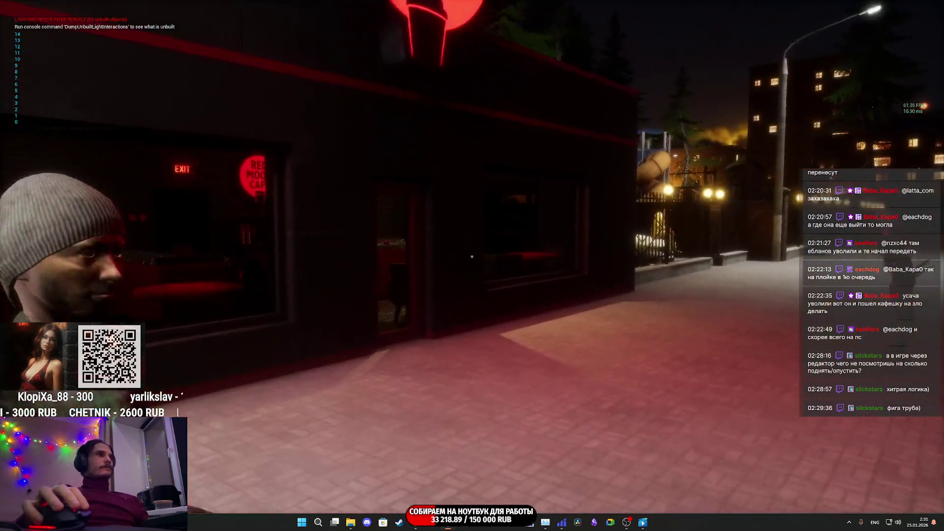
key("w")
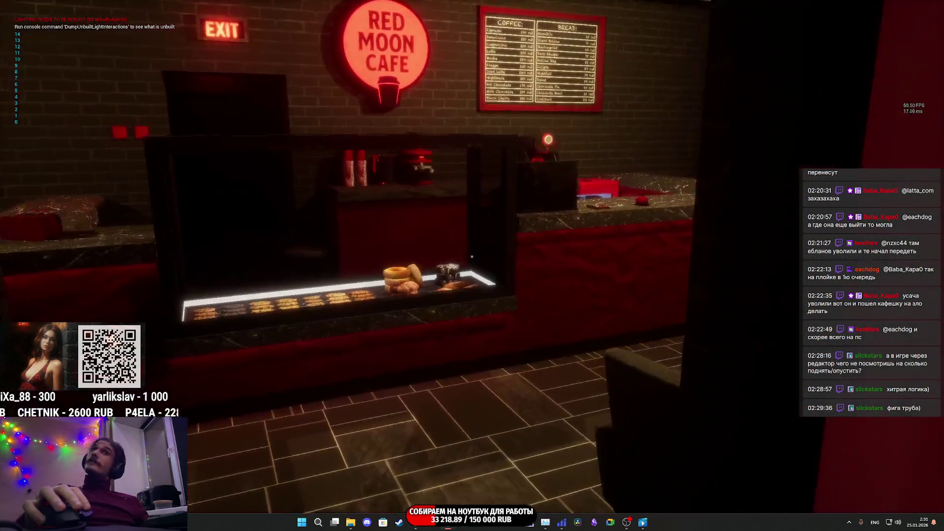
key("w")
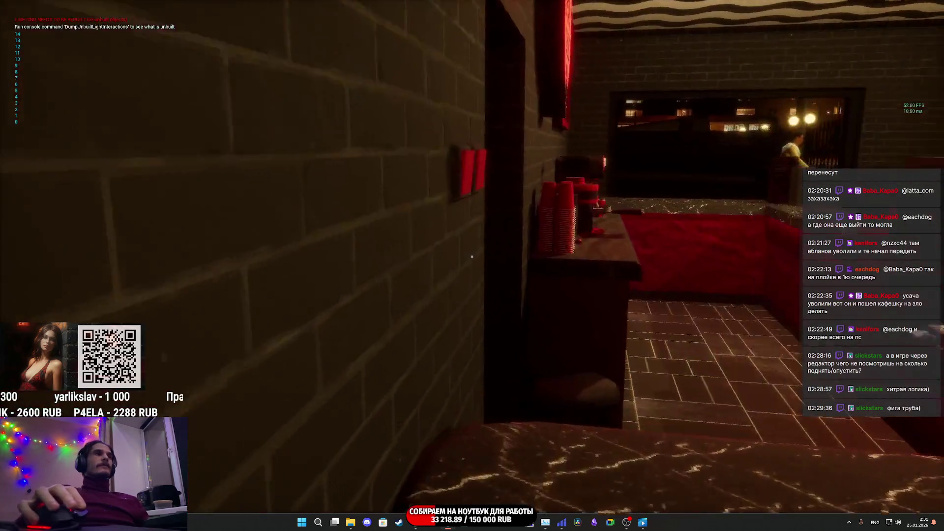
key("s")
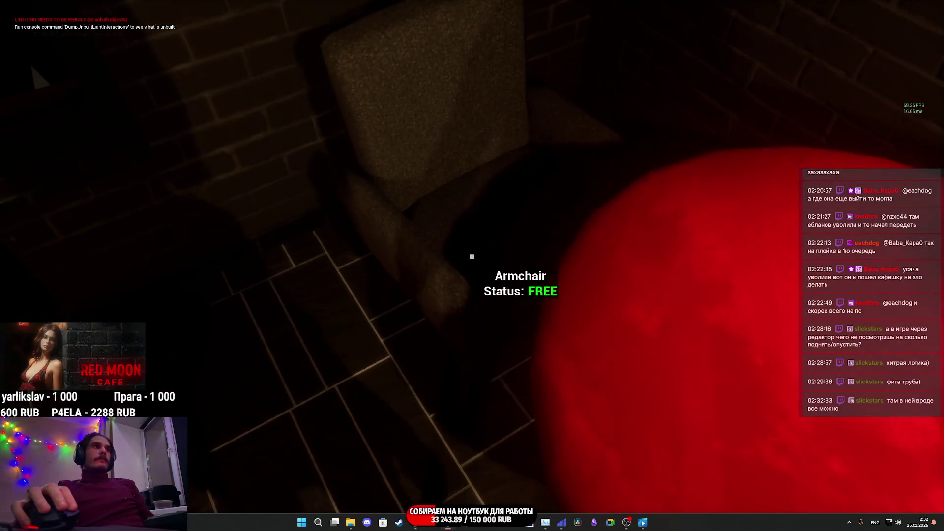
Sit in the free armchair, get up, and walk through the café past the seated customer's window table
key("e")
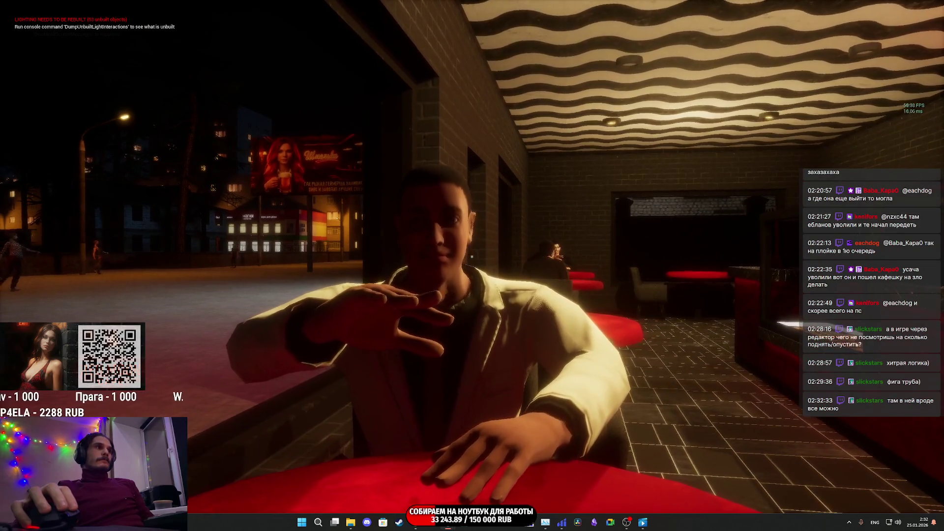
key("e")
key("w")
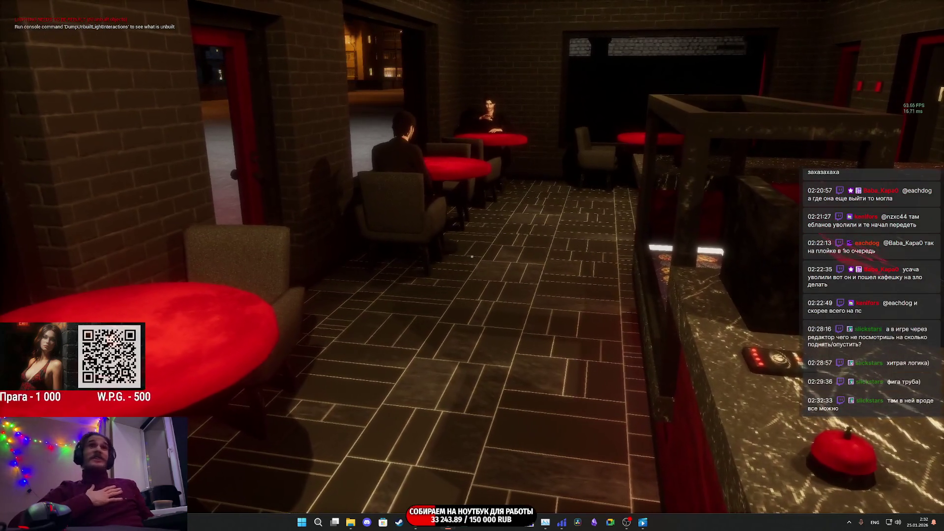
key("w")
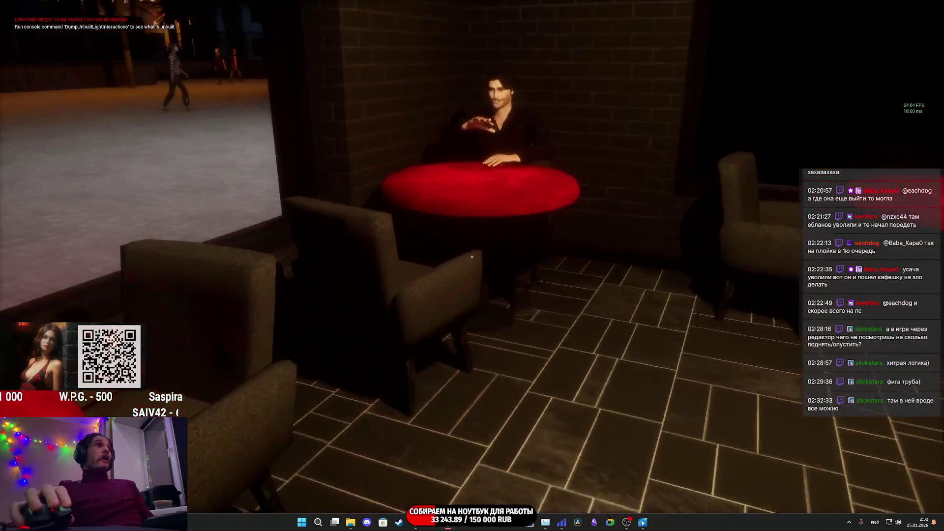
key("w")
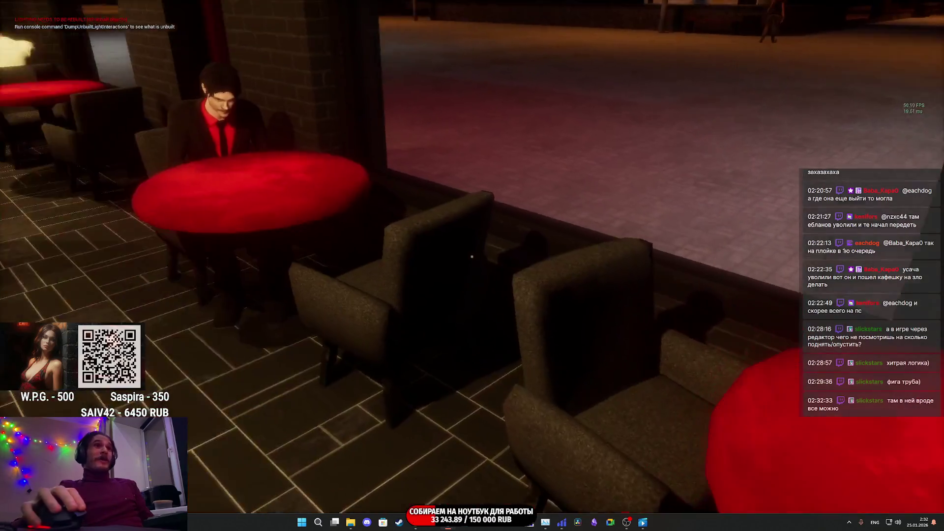
key("a")
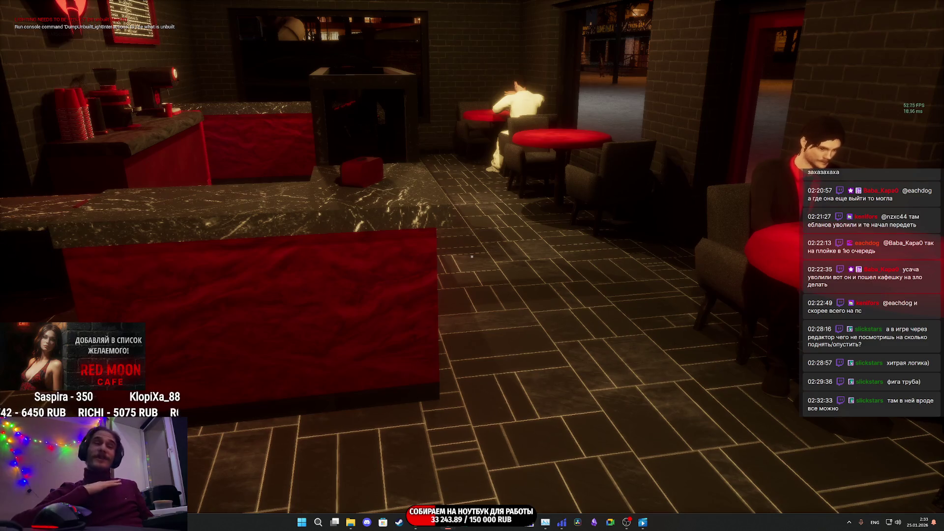
key("w")
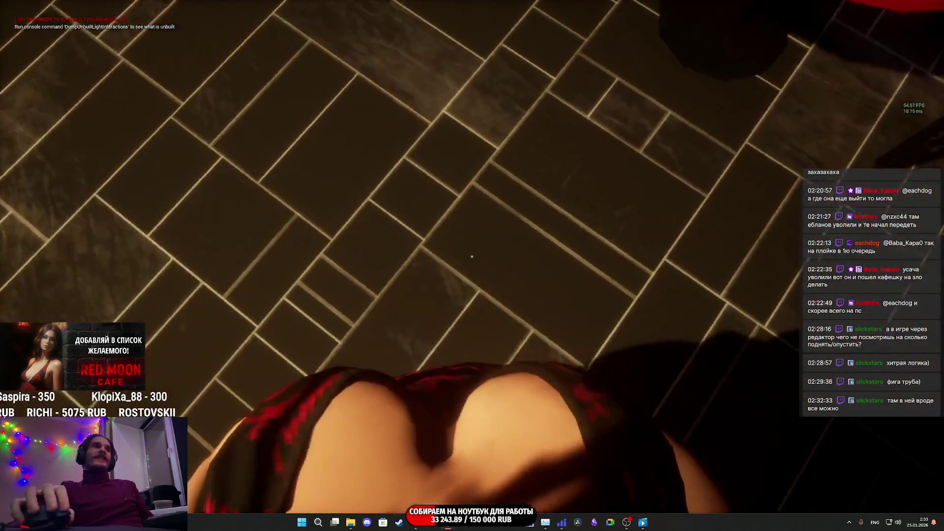
mouse_move(472, 256)
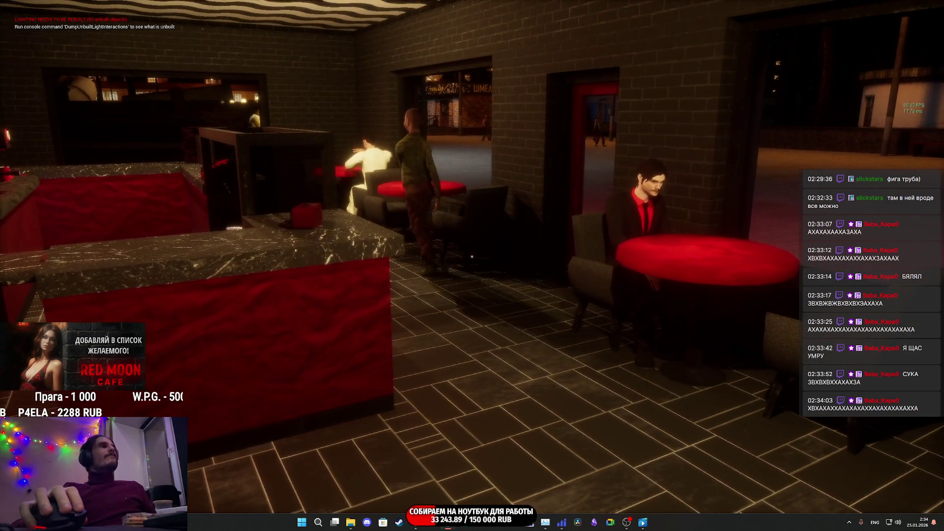
Follow a walking customer along the bar and look at the customer seated on the stool
key("w")
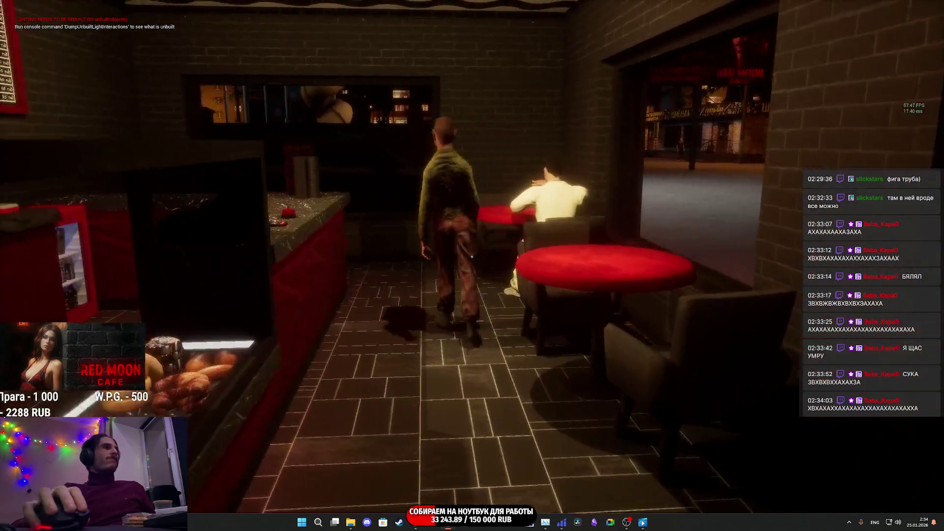
key("w")
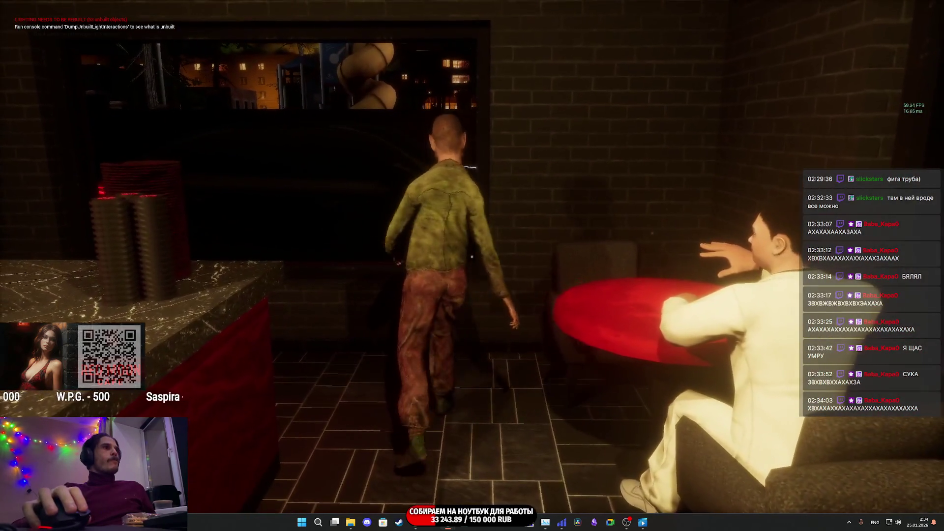
key("w")
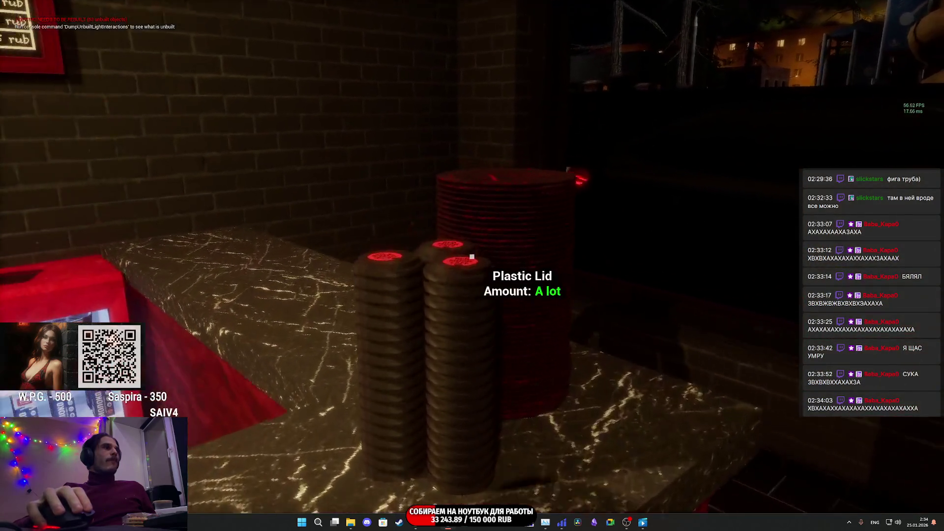
key("w")
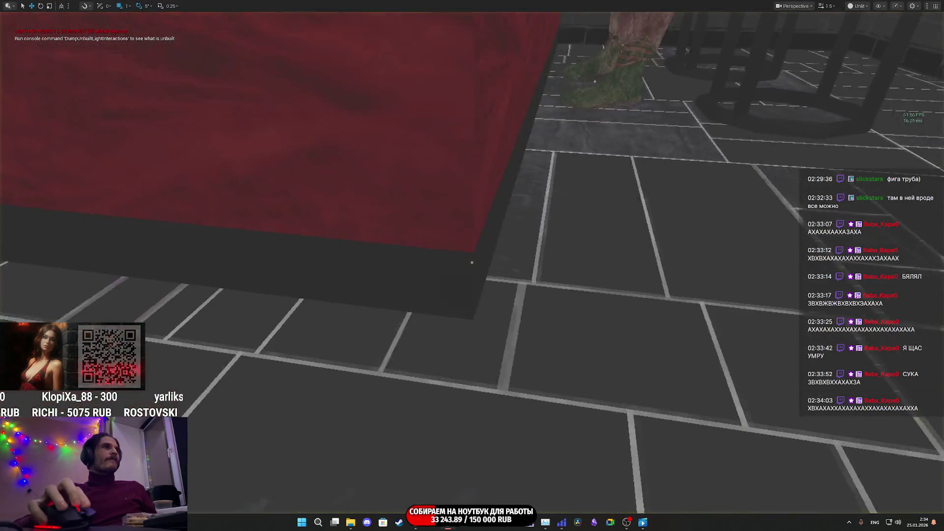
left_click_drag(713, 295, 713, 254)
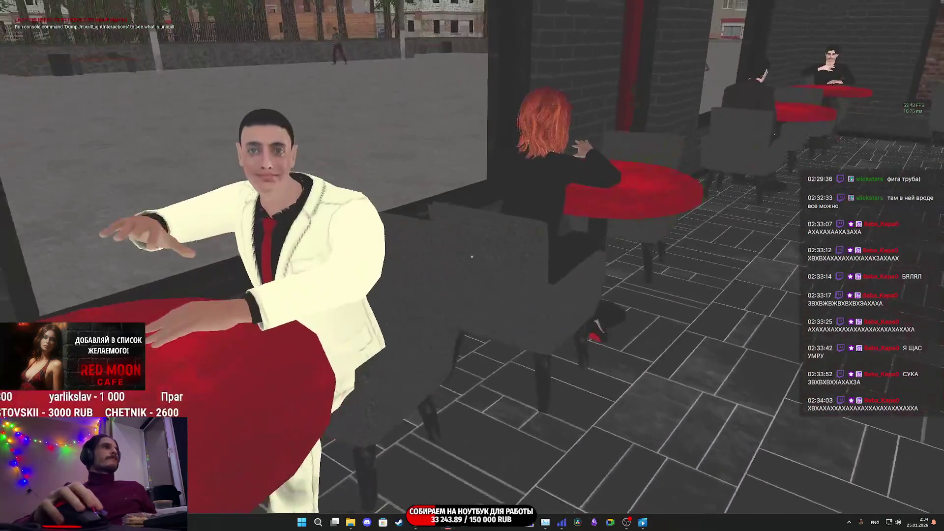
Sit facing the red-haired woman at the red table and compare unlit and lit rendering
key("w")
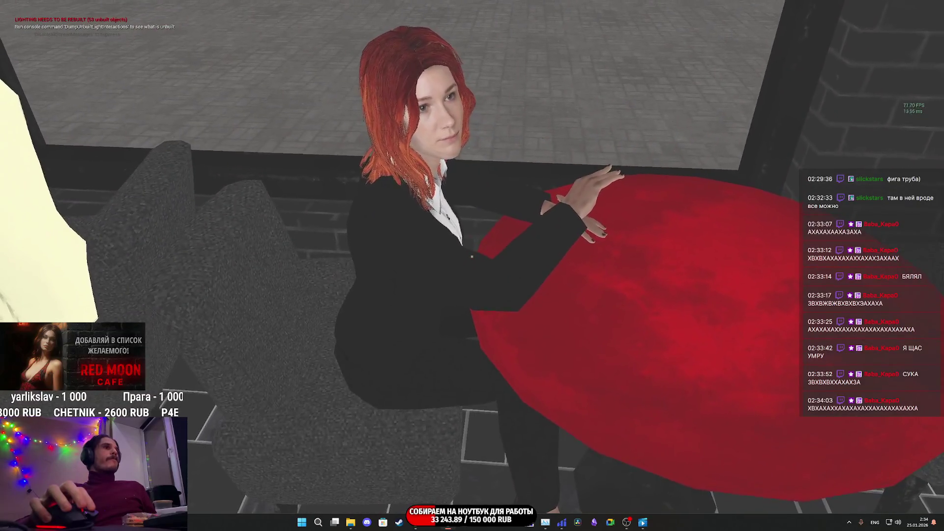
key("e")
key("F3")
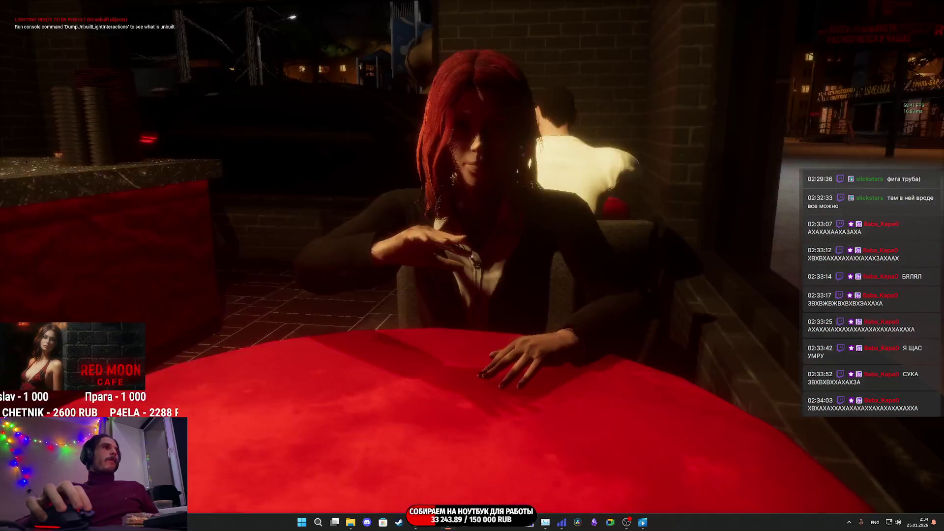
key("F2")
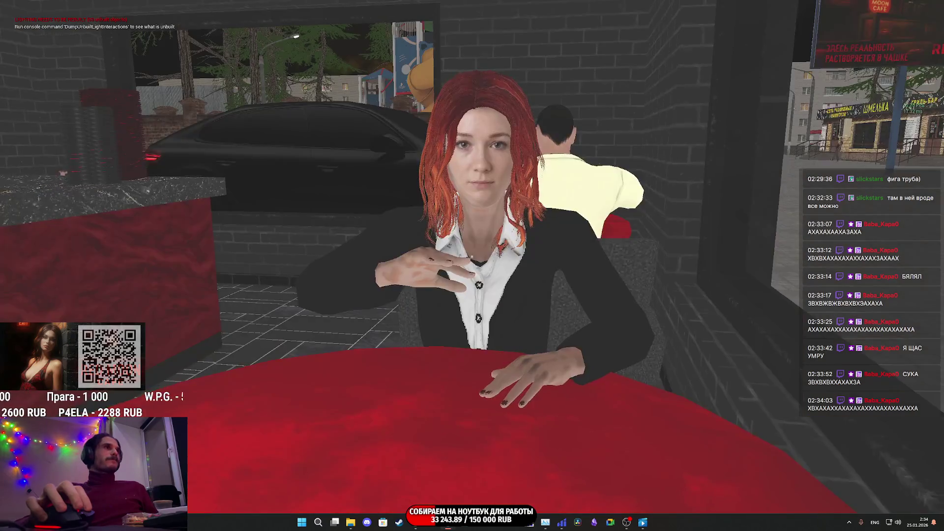
key("F3")
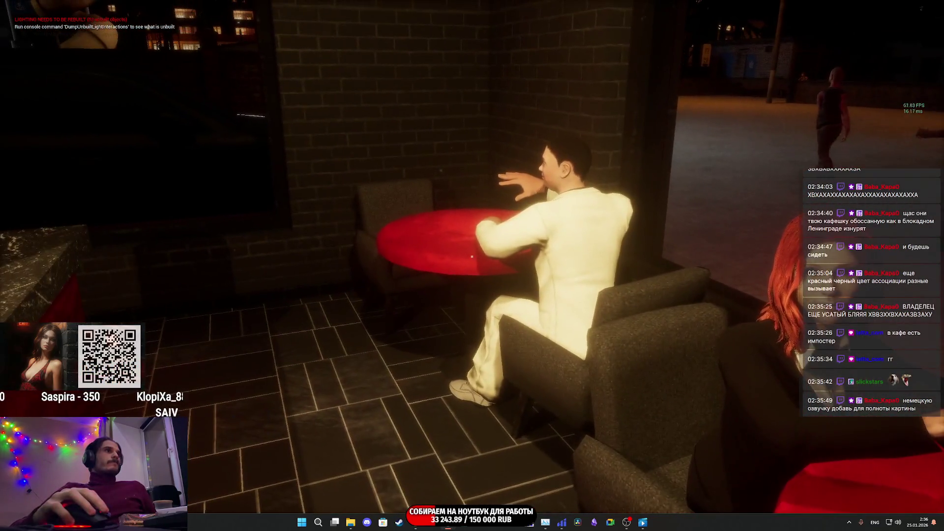
Walk past the seated man in white and the couple's table, then along the café wall to the street
key("w")
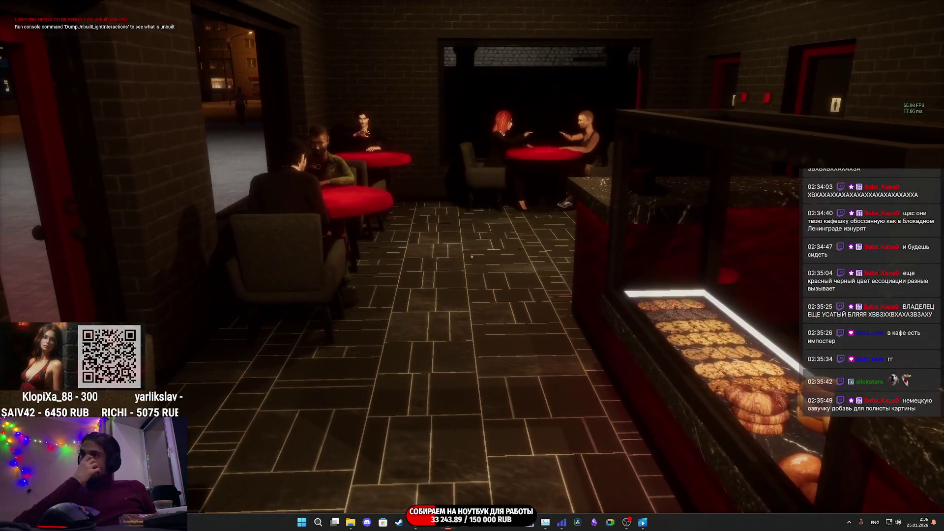
key("w")
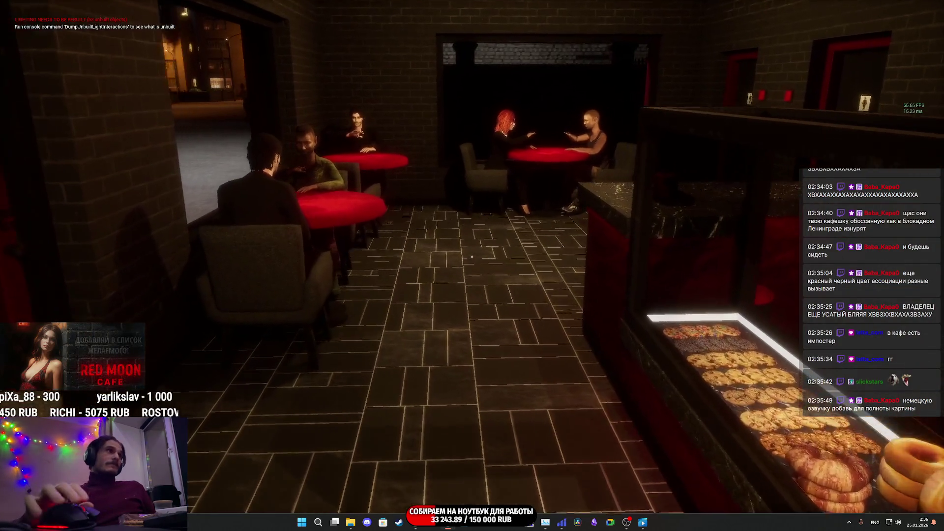
key("w")
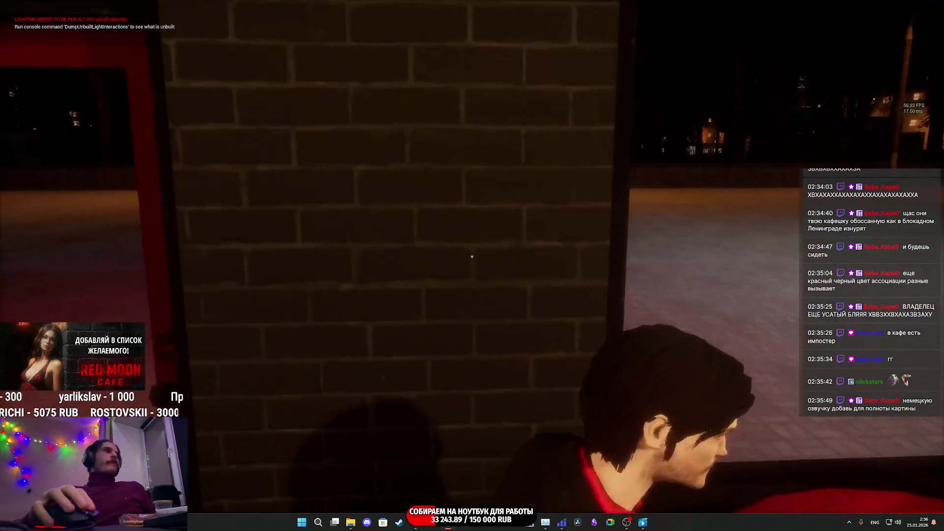
key("w")
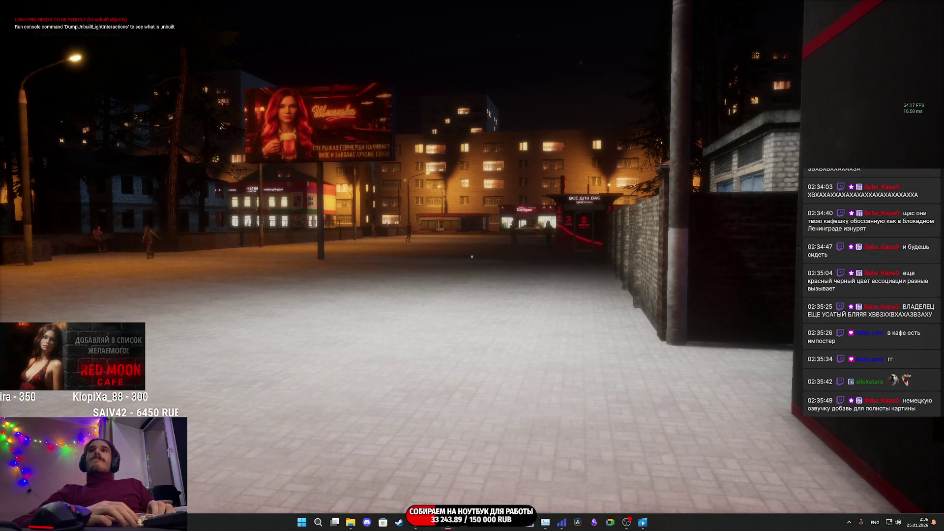
Walk forward along the snowy street back toward the café
key("w")
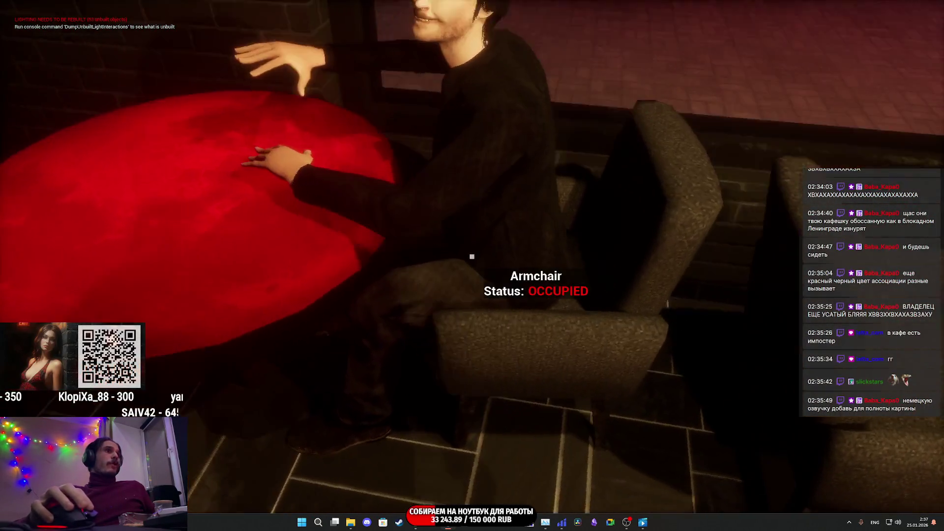
Walk from the seated customer down the corridor and out the red door after the woman customer
key("w")
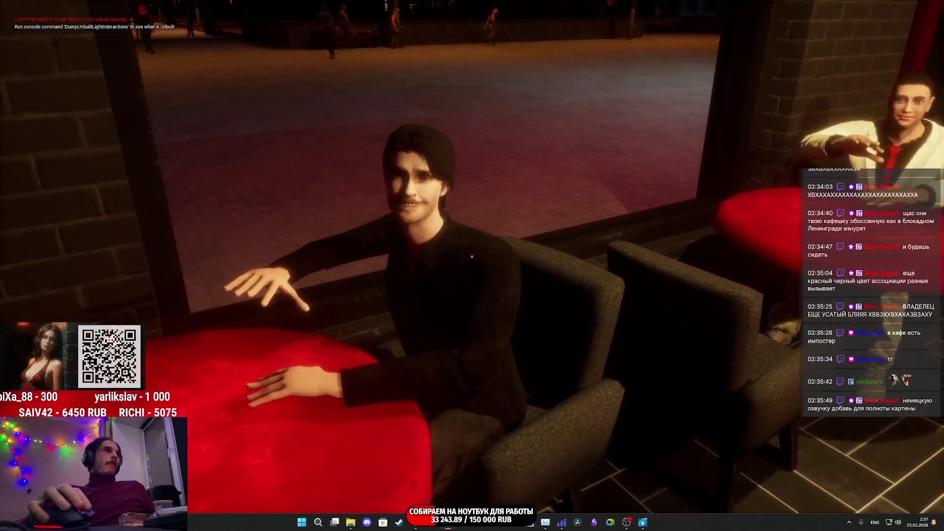
key("w")
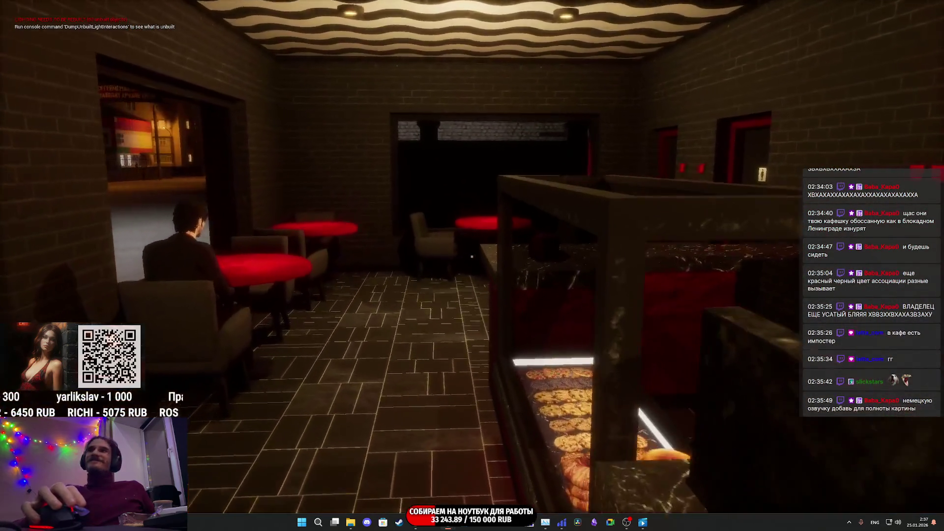
key("w")
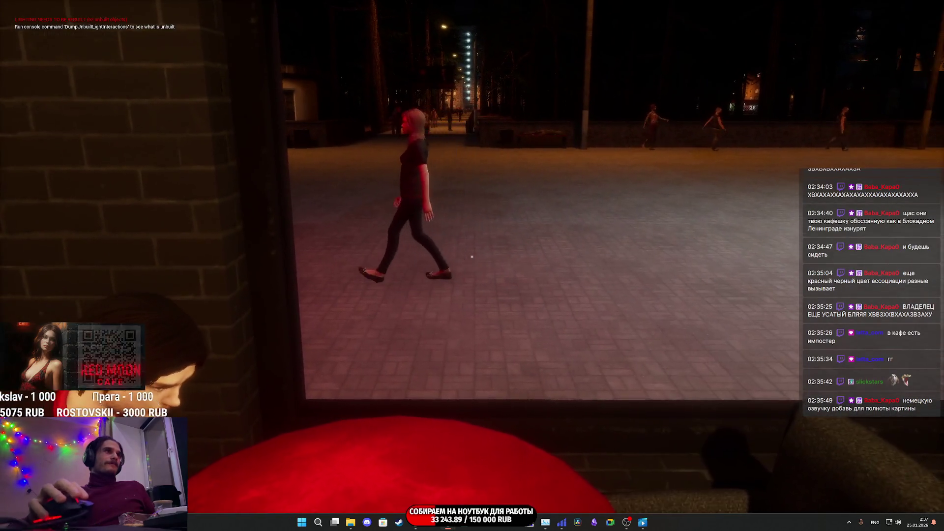
key("w")
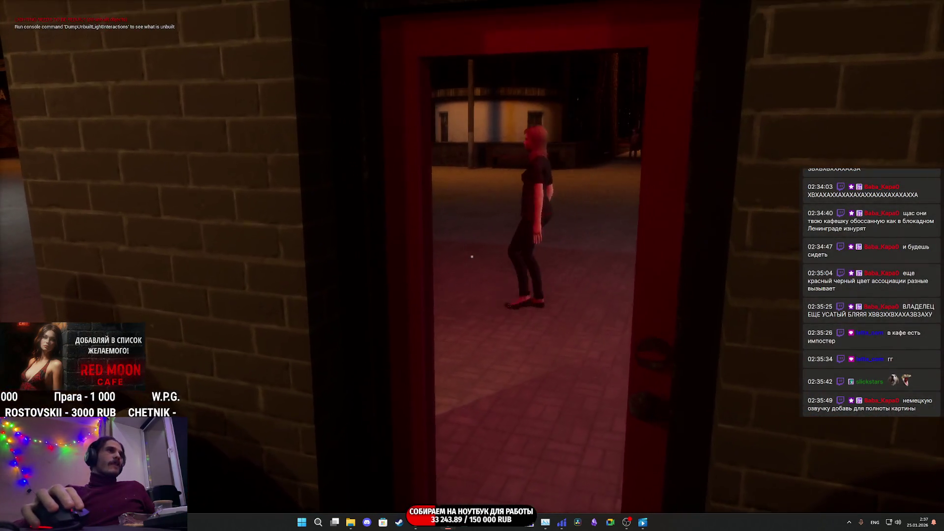
key("w")
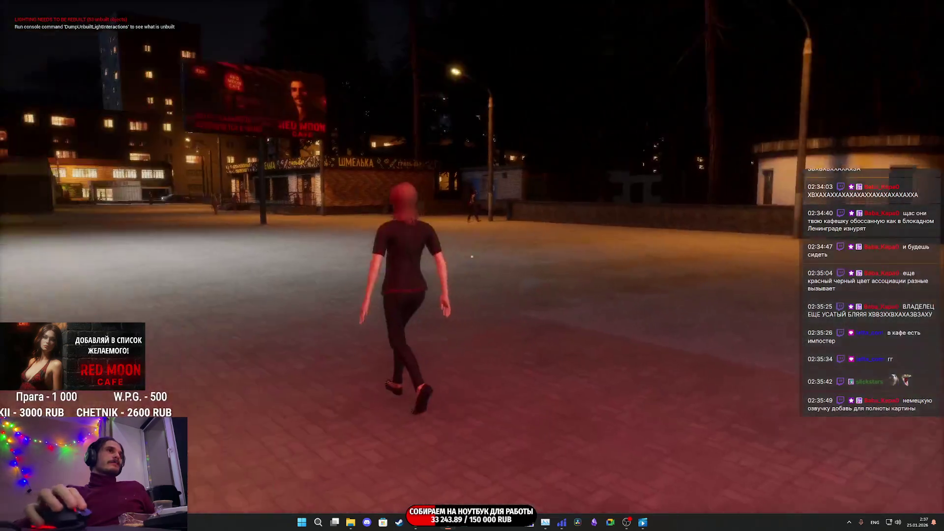
key("w")
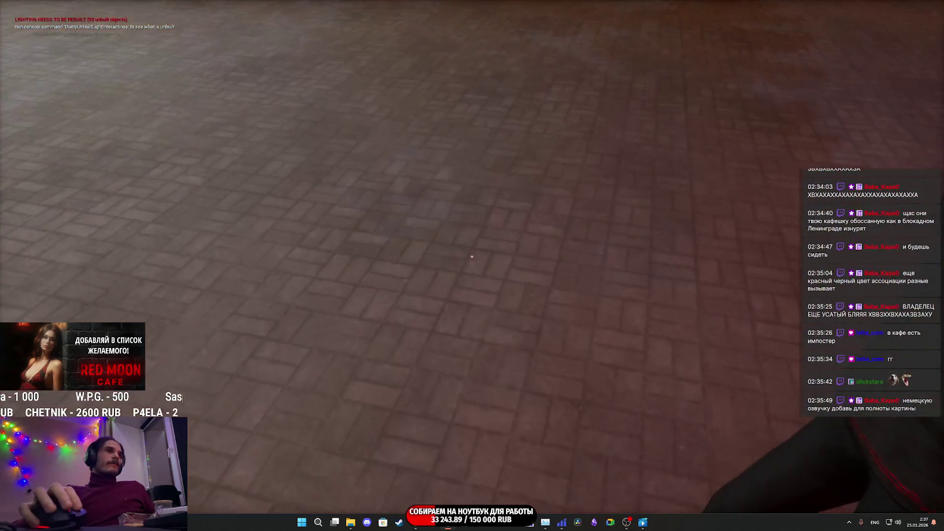
Interact with the woman outside, then return inside and sit in the FREE armchair
left_click(471, 256)
key("w")
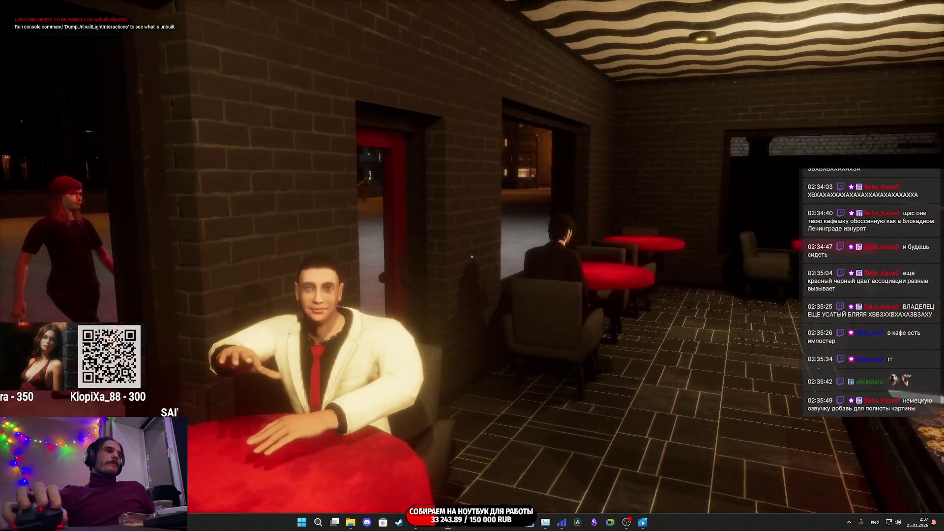
key("e")
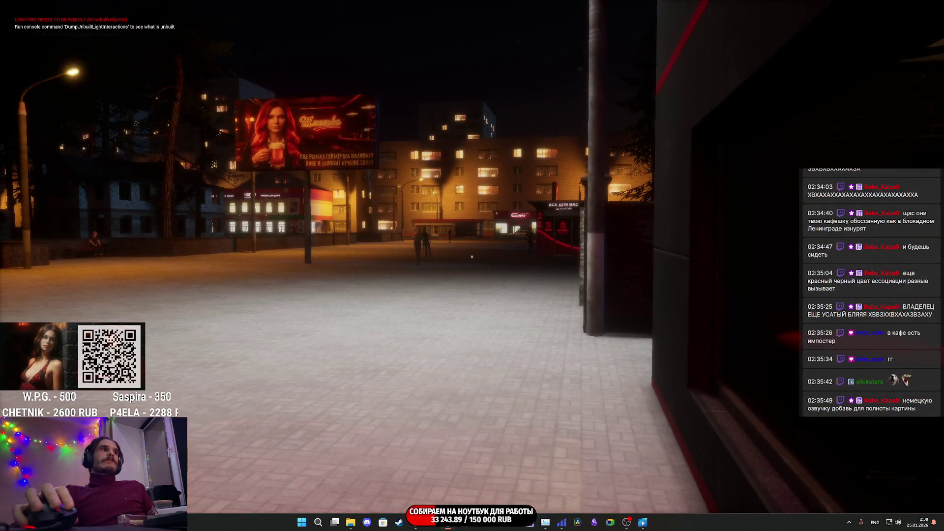
Switch to unlit rendering to watch the woman sit at the red table, then stop Play In Editor
key("F2")
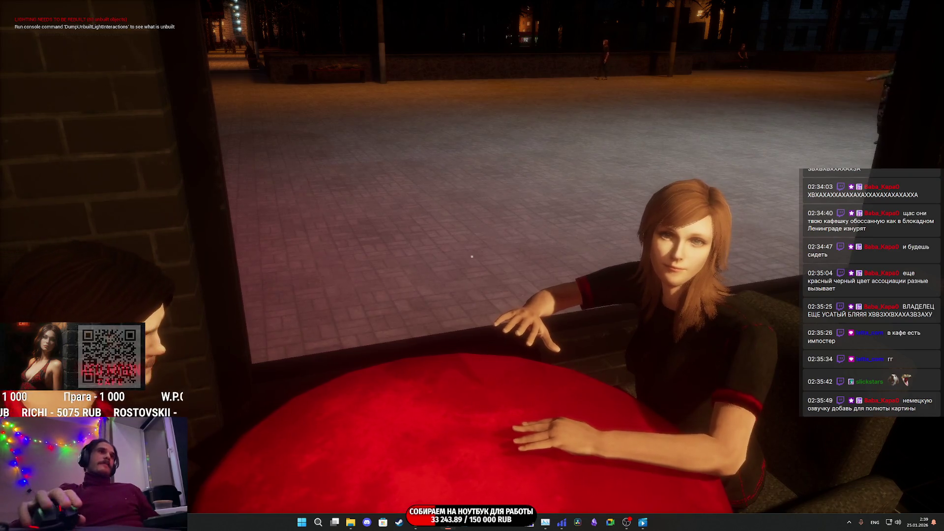
key("Escape")
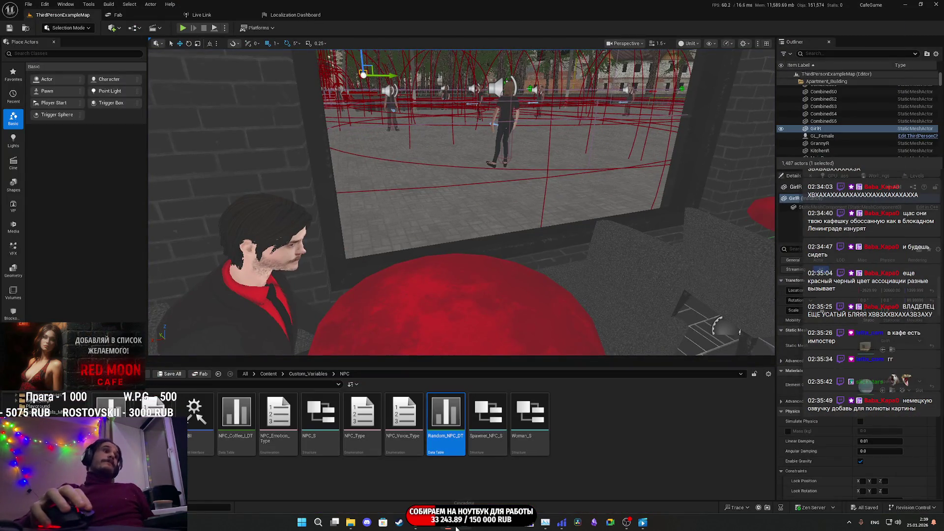
Review the Random_NPC_DT table and Chair_BP graph, then switch to the NPC_Street_BP event graph
mouse_move(456, 523)
left_click(496, 477)
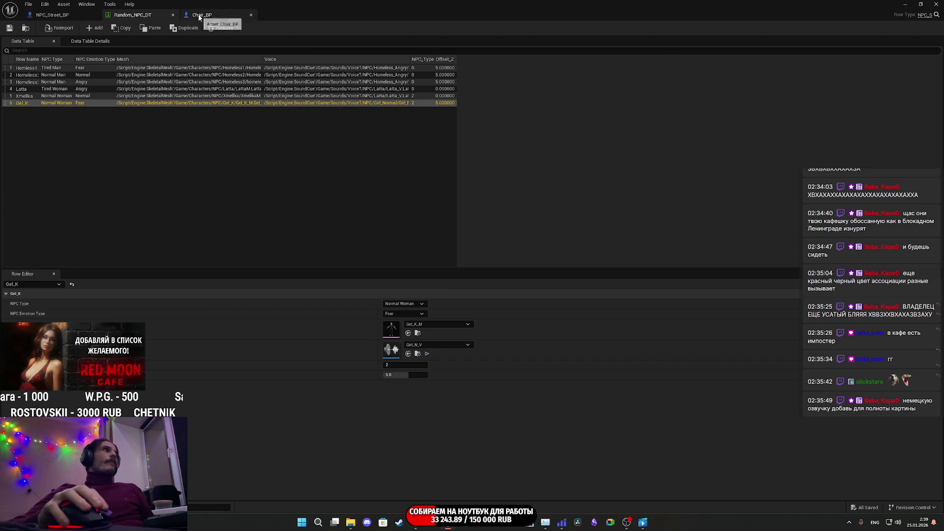
left_click(199, 16)
left_click_drag(549, 265, 472, 270)
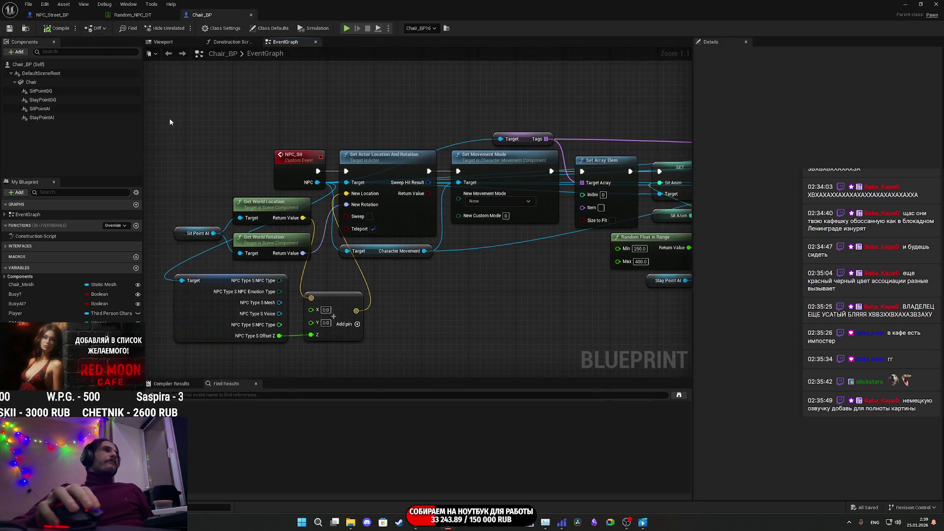
key("ctrl+Tab")
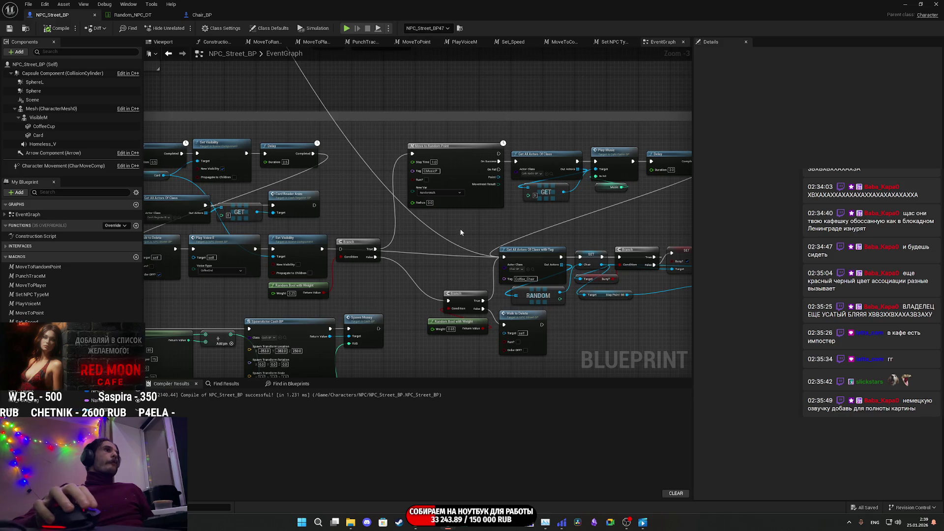
Connect Set Visibility's execution output to the Branch node in NPC_Street_BP
scroll(459, 229, "down", 4)
scroll(537, 234, "up", 6)
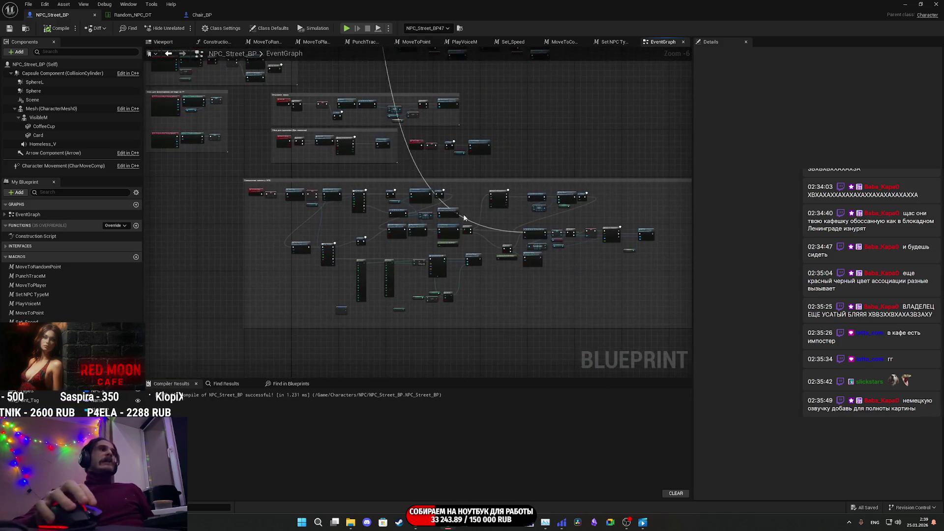
left_click_drag(481, 242, 490, 236)
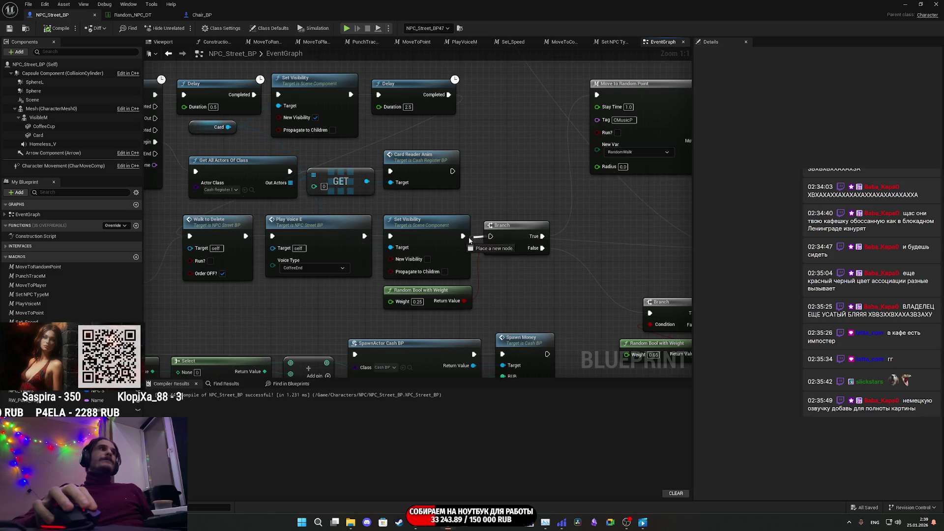
scroll(509, 182, "down", 7)
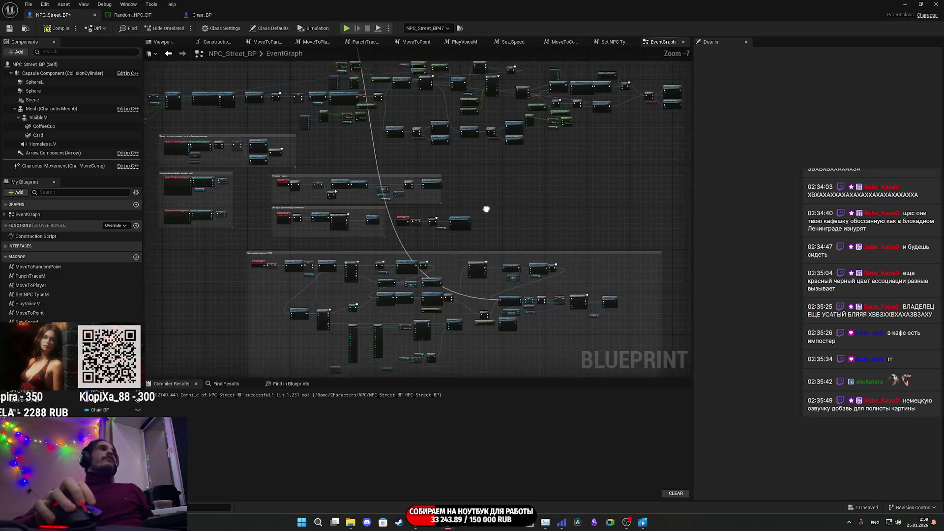
scroll(404, 195, "up", 5)
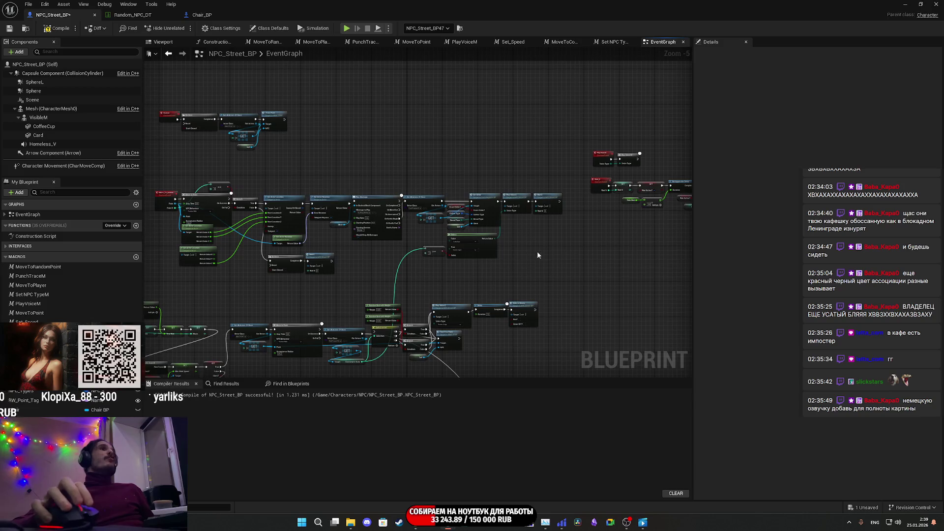
scroll(572, 235, "down", 5)
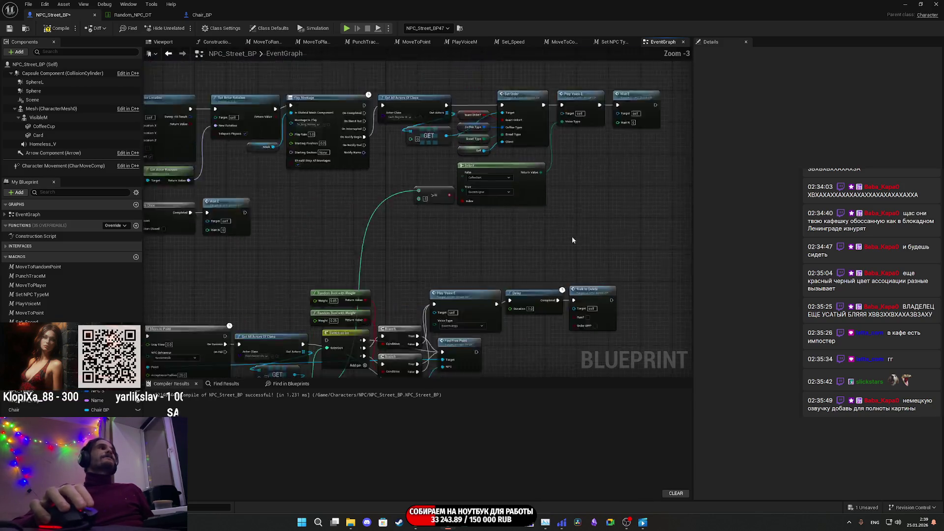
scroll(449, 286, "up", 4)
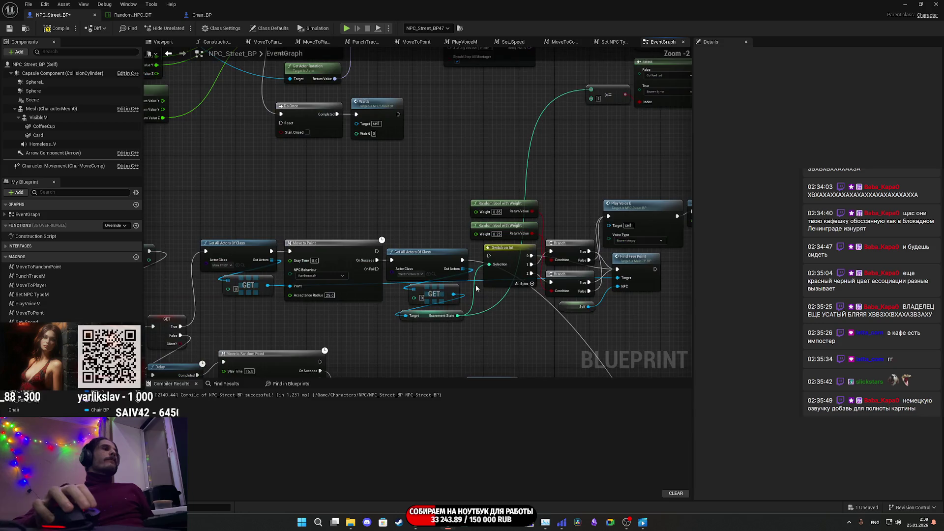
scroll(497, 295, "up", 1)
scroll(484, 223, "up", 1)
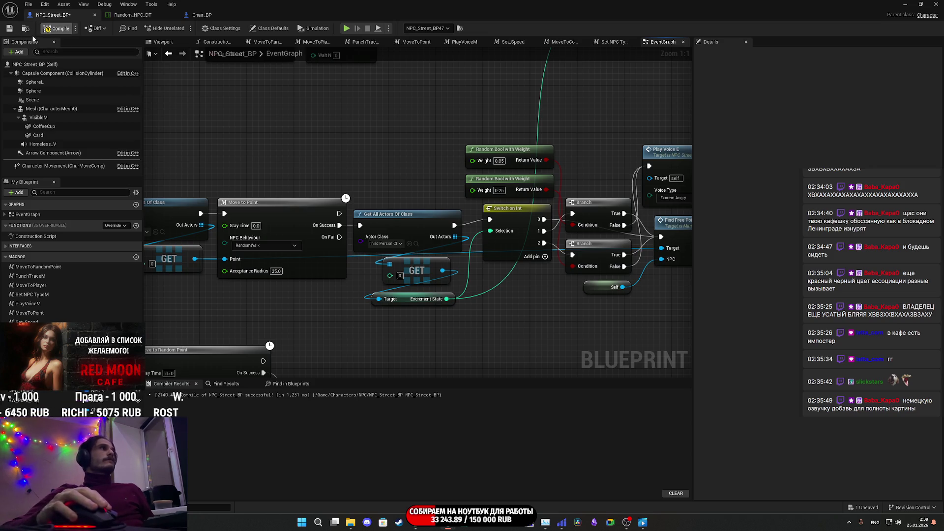
Compile and save NPC_Street_BP, then close the blueprint editor
left_click(57, 29)
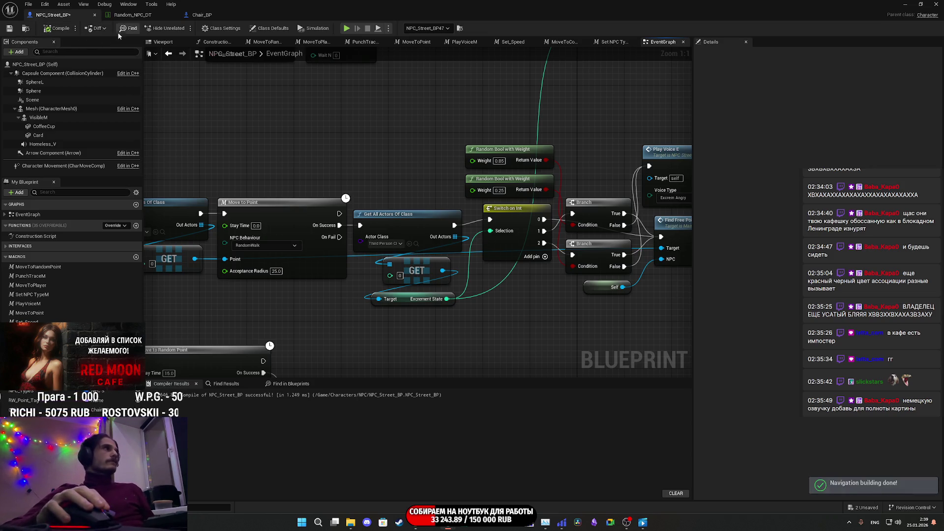
key("ctrl+s")
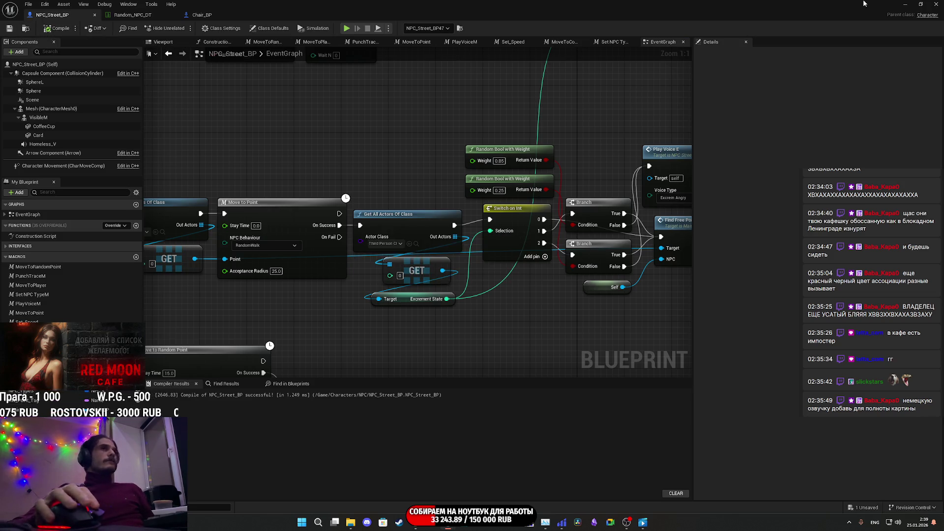
left_click(935, 5)
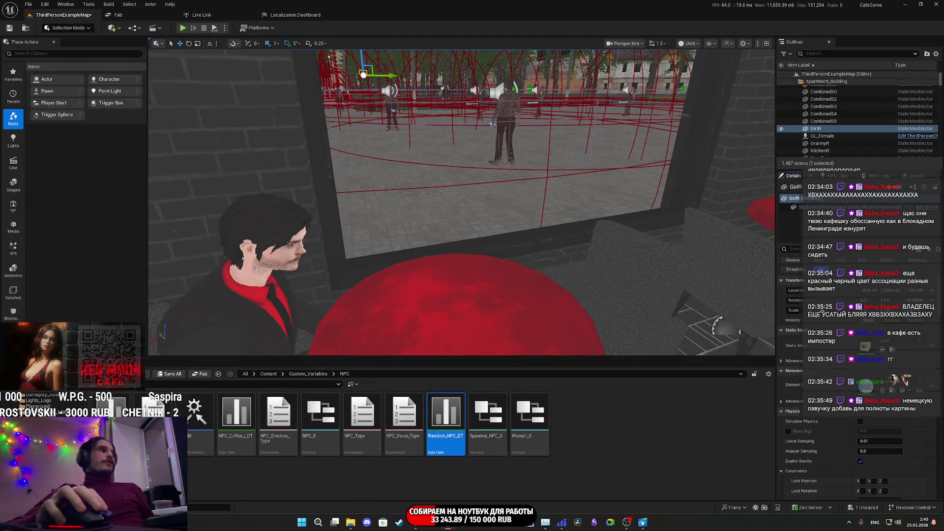
Save all unsaved content and the map, then bring the Twitch stream manager to the front
left_click(170, 374)
left_click(523, 342)
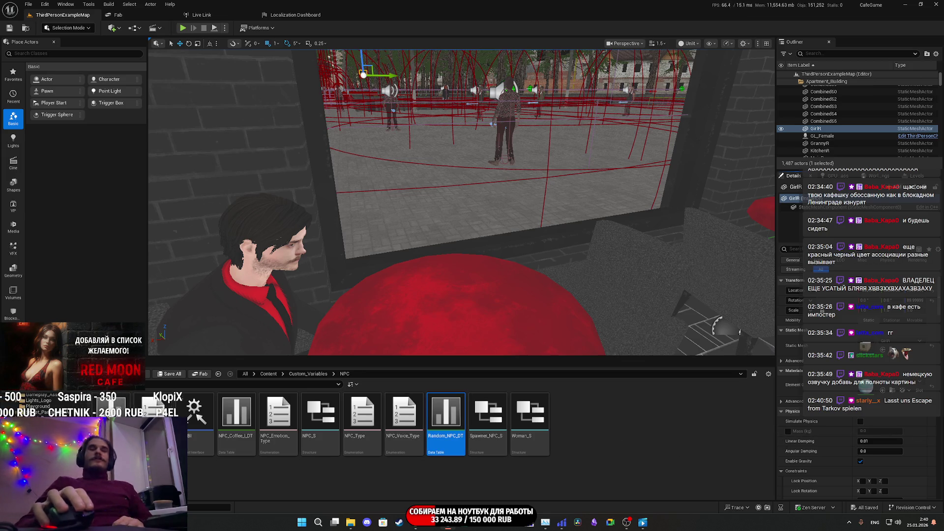
left_click(416, 479)
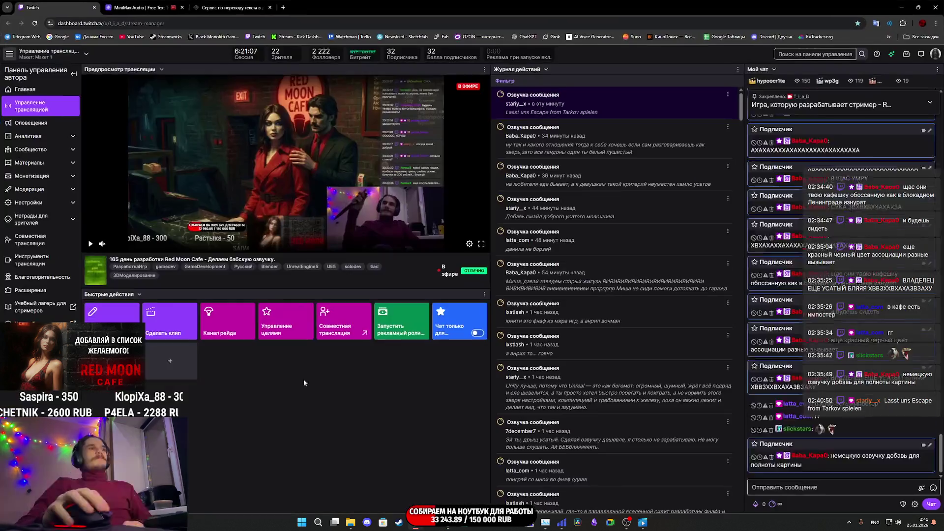
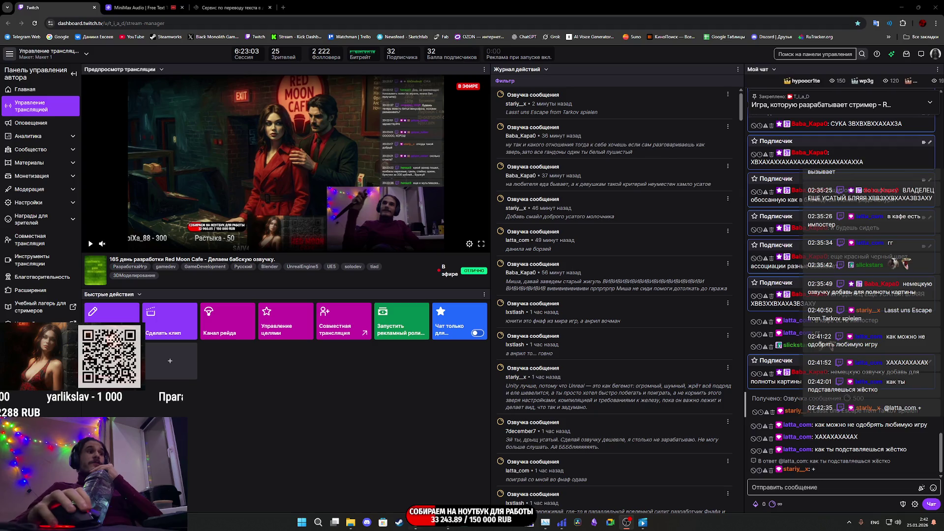
Switch from the Twitch dashboard to the Steam library showing Red Moon Cafe
left_click(400, 522)
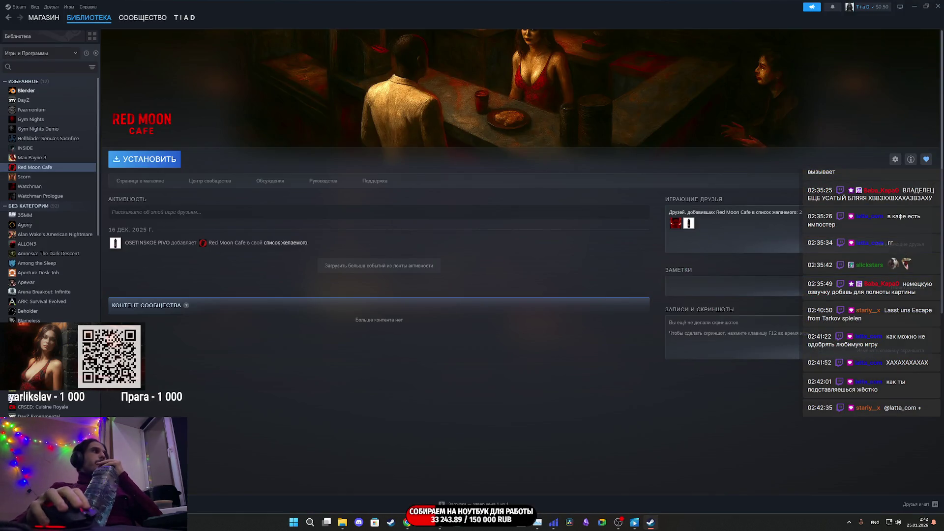
Pick Hellblade: Senua's Sacrifice VR Edition in the library list and open its store page
scroll(49, 197, "down", 15)
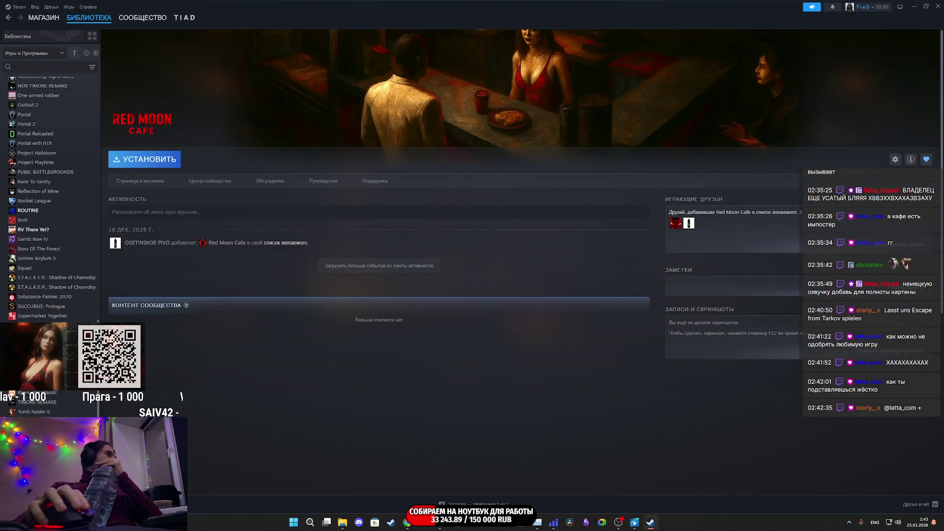
scroll(57, 392, "up", 4)
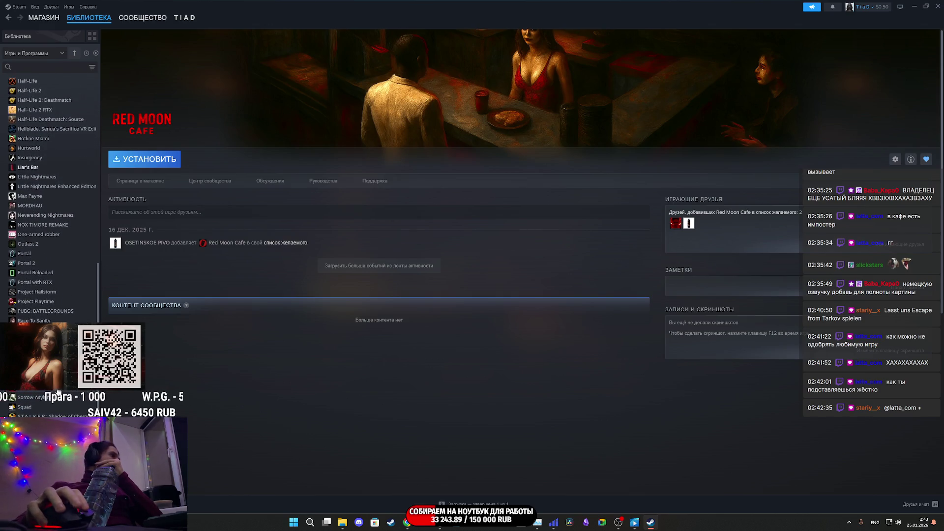
scroll(49, 197, "down", 3)
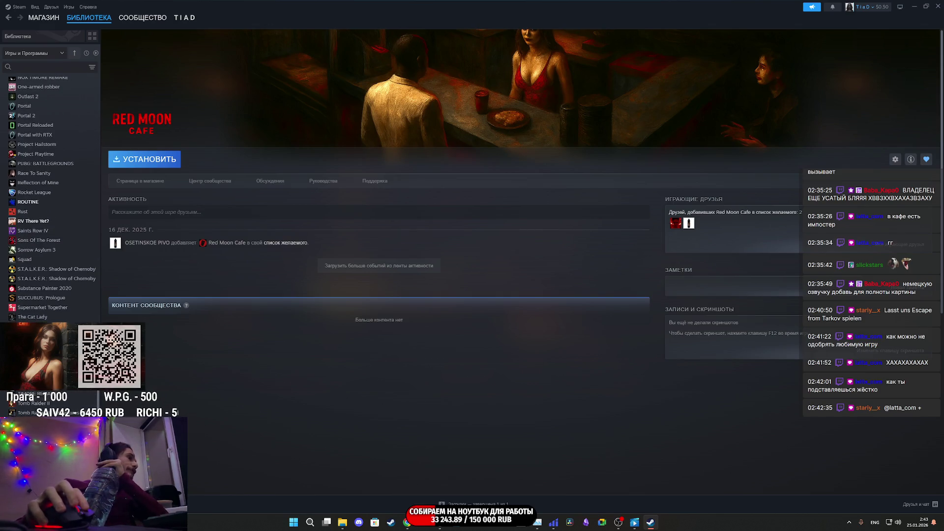
scroll(49, 196, "up", 7)
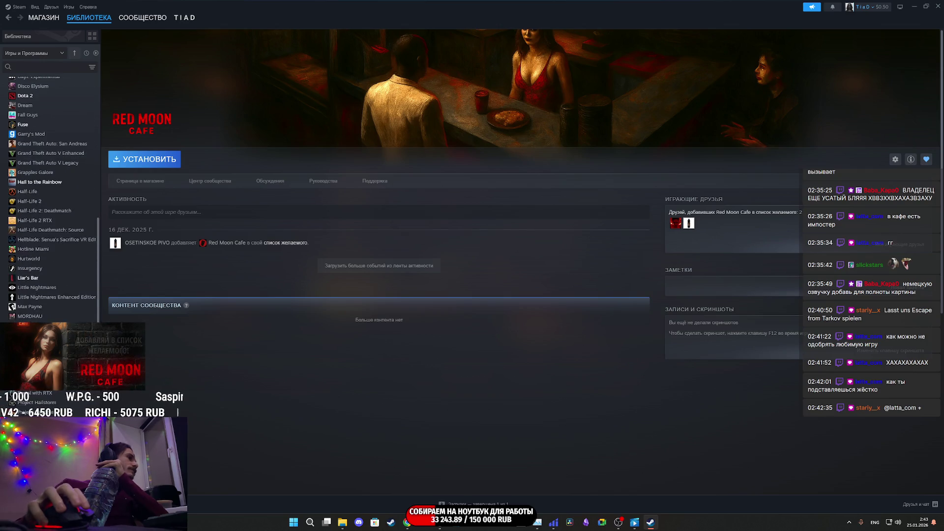
scroll(55, 400, "up", 3)
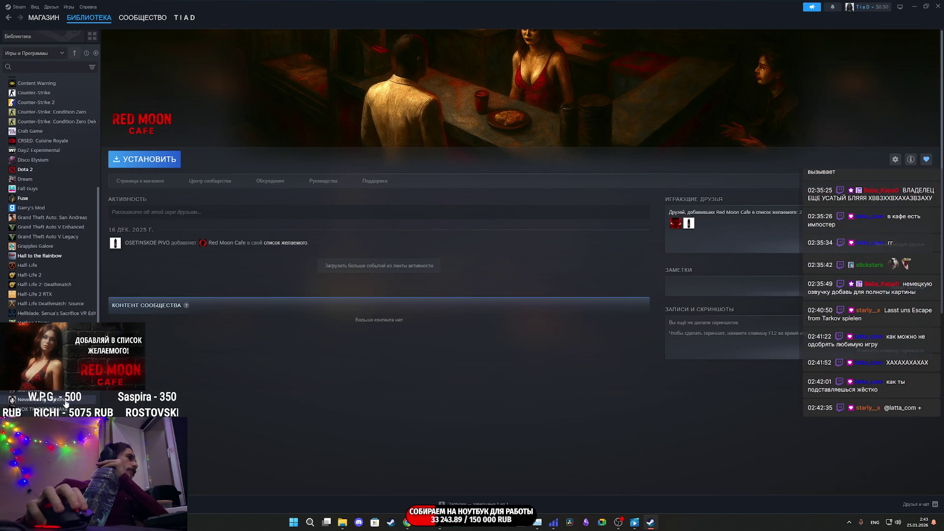
left_click(55, 400)
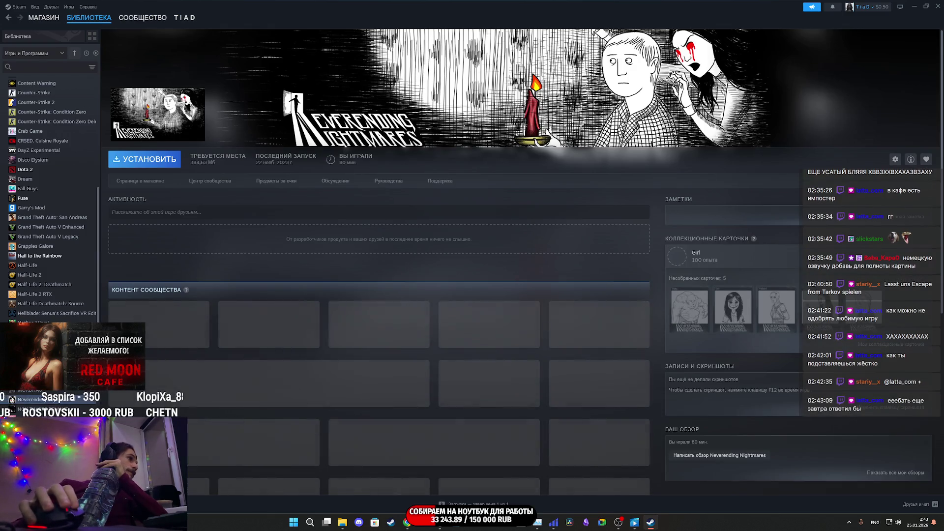
left_click(54, 313)
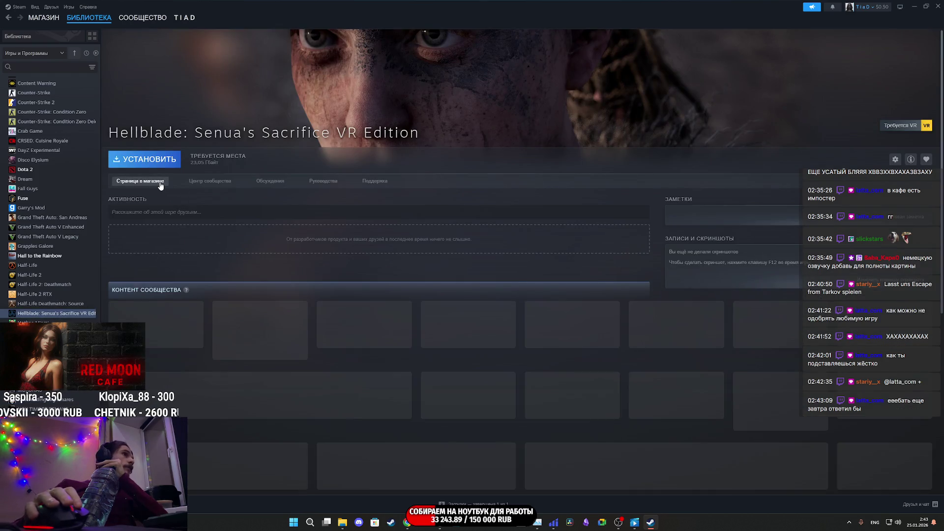
left_click(161, 185)
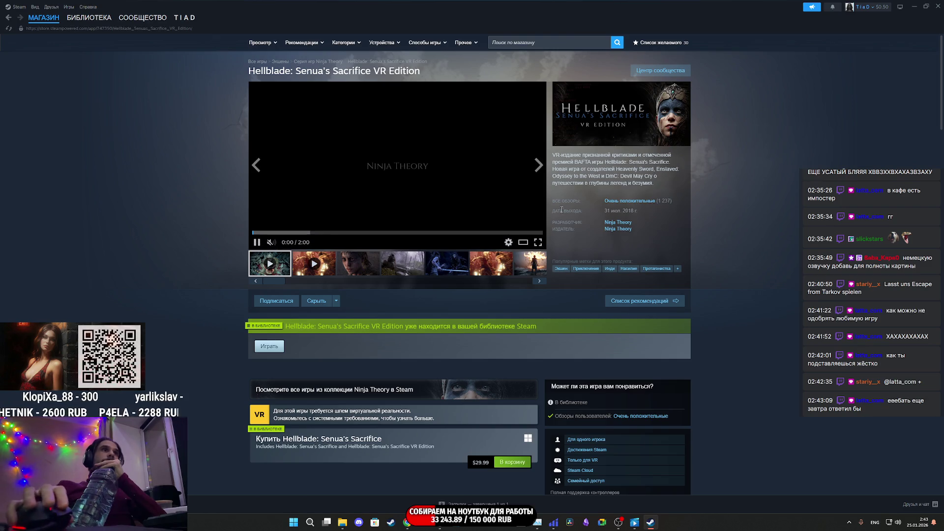
Open the original Hellblade: Senua's Sacrifice store page and enlarge its forest screenshot
scroll(615, 243, "down", 1)
scroll(657, 221, "down", 15)
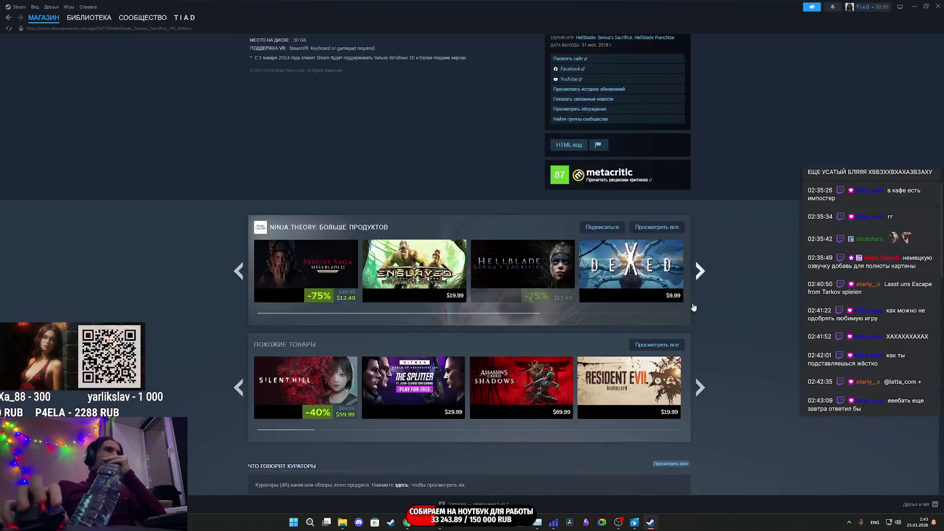
scroll(694, 308, "down", 3)
mouse_move(528, 89)
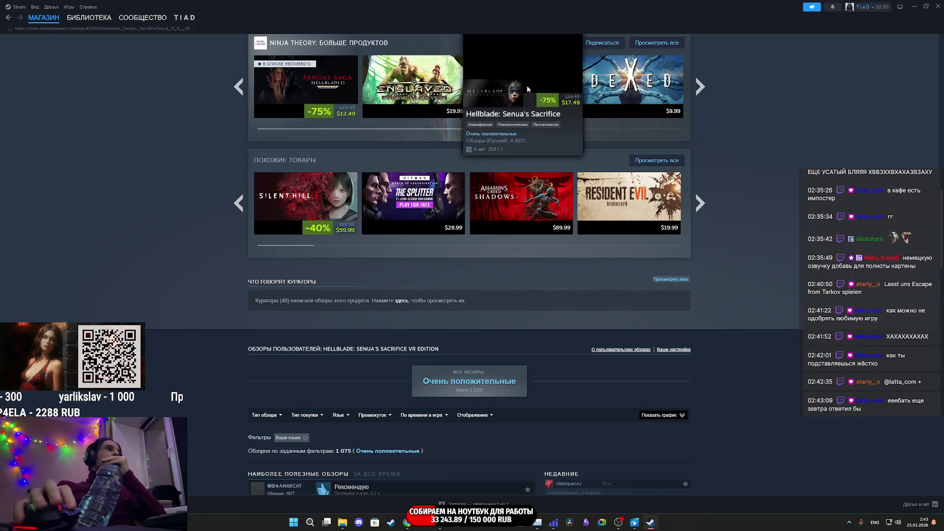
key("F5")
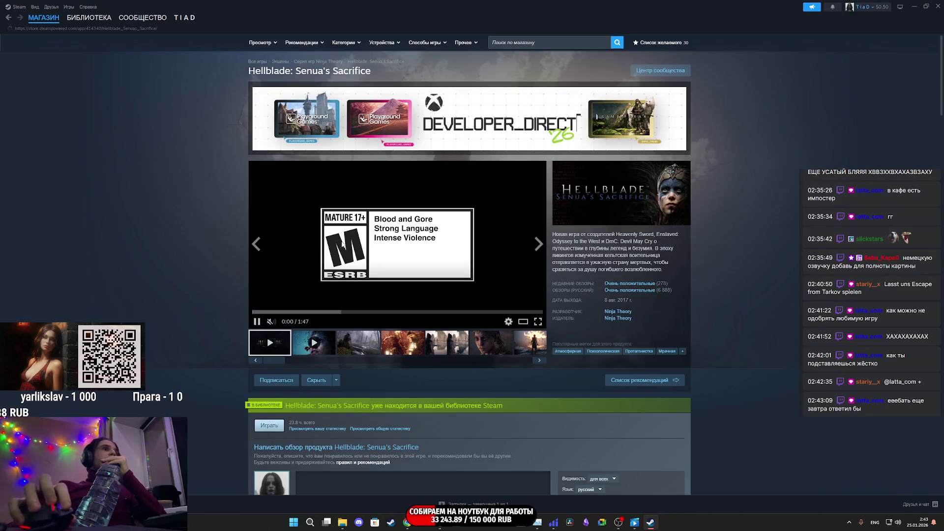
left_click(340, 345)
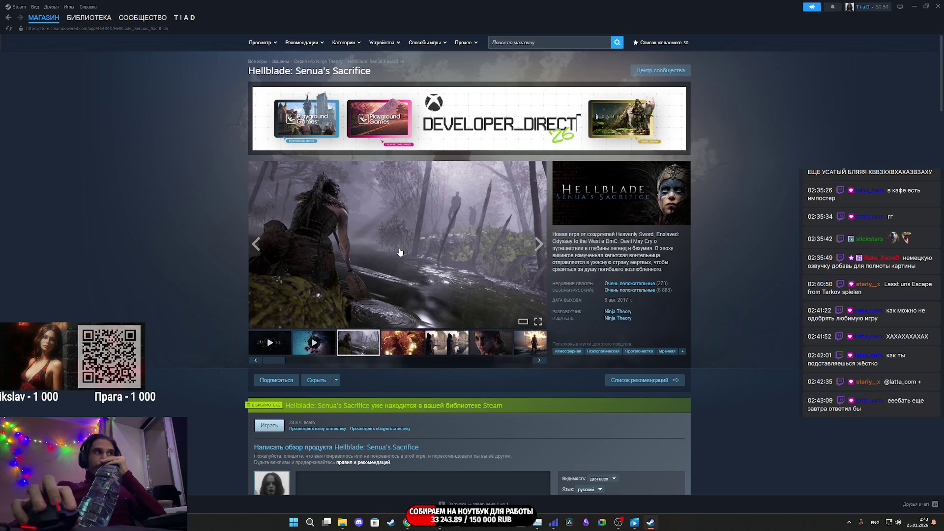
left_click(418, 246)
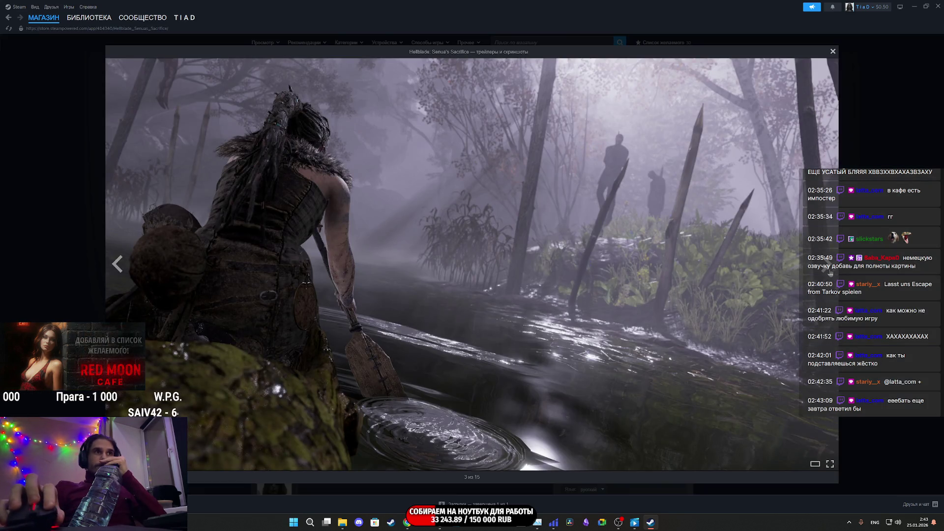
Page through the Hellblade screenshots, reopening the viewer once, to image 7 of 15, the burning tree
left_click(829, 269)
left_click(829, 269)
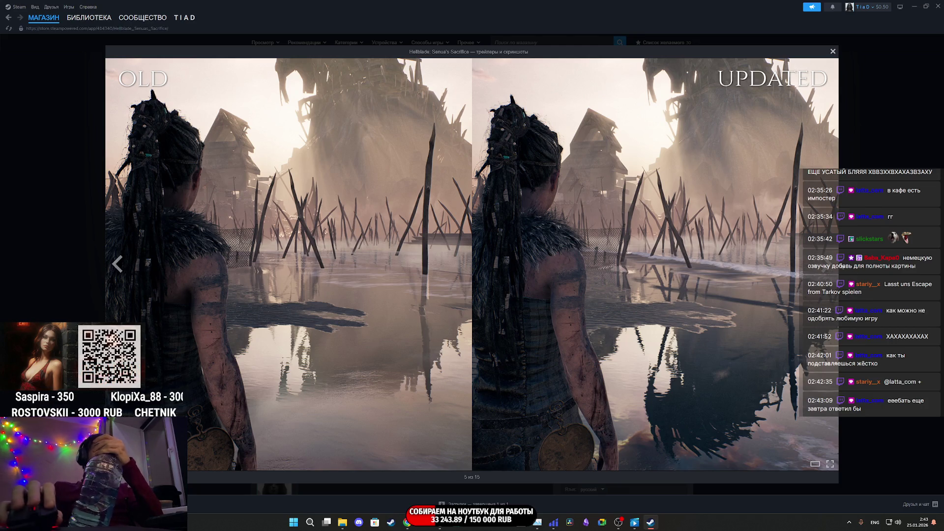
key("Escape")
left_click(454, 247)
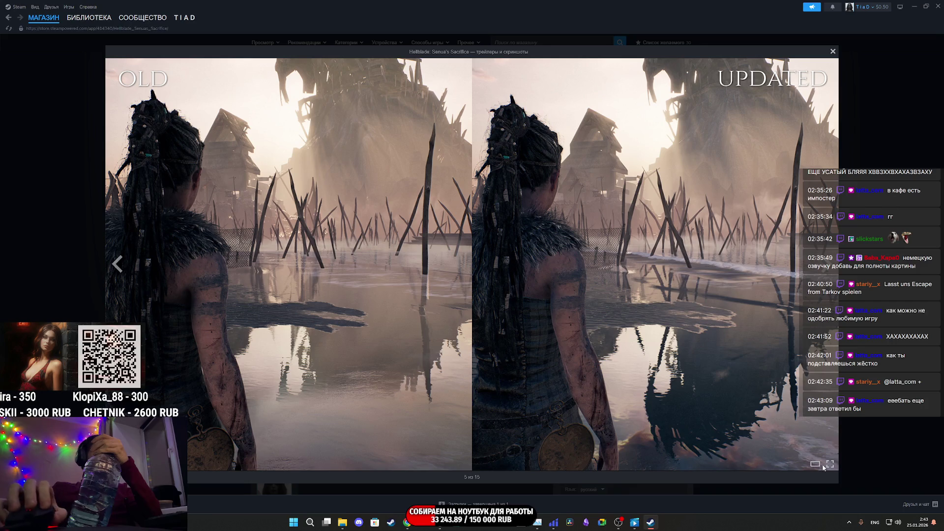
left_click(827, 266)
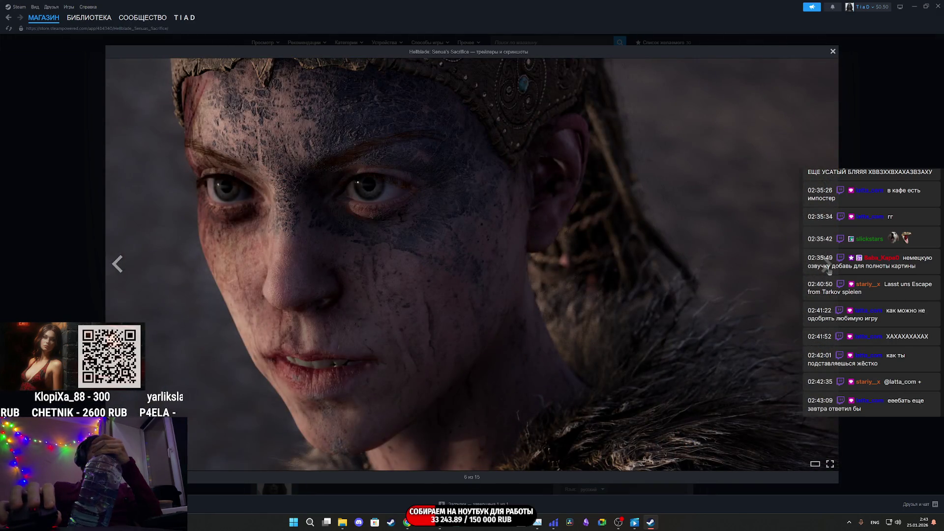
left_click(828, 269)
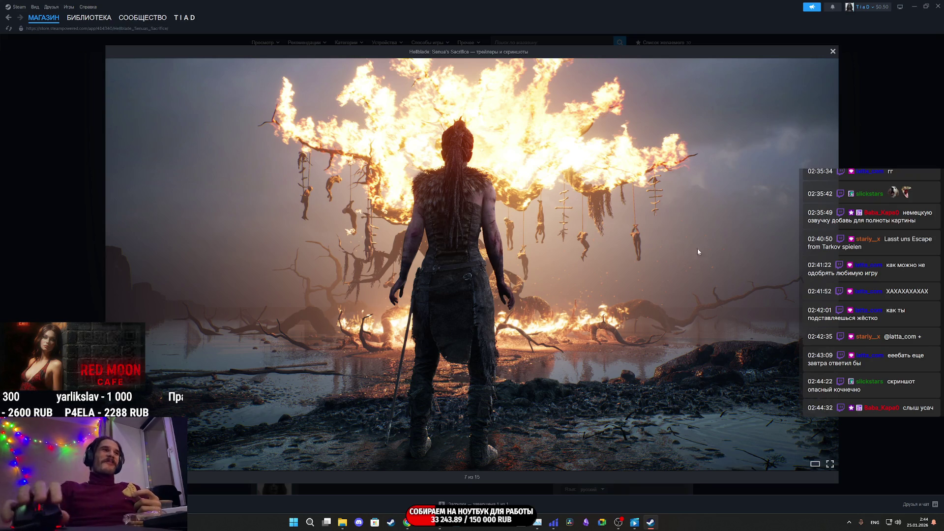
Step through the Senua's Sacrifice gallery past the title art to the playing trailer
left_click(828, 265)
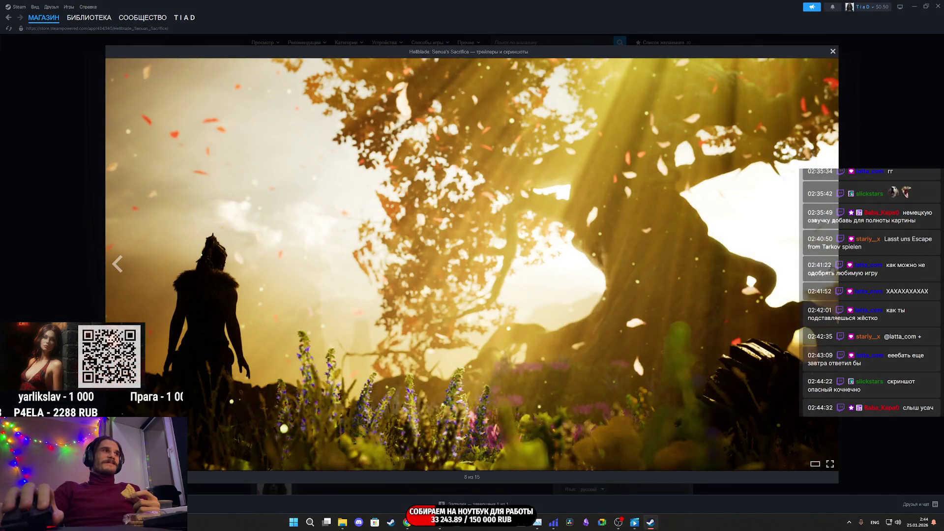
left_click(829, 265)
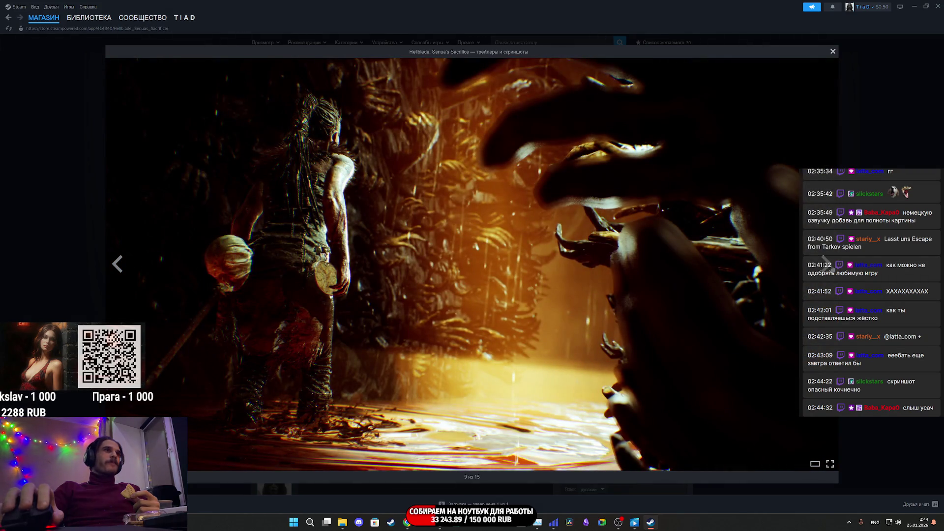
left_click(118, 270)
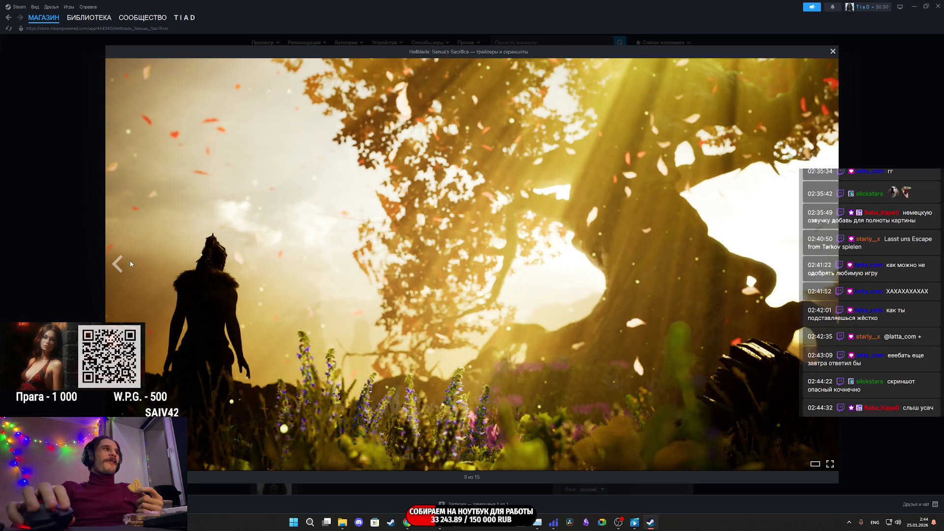
key("Left")
left_click(826, 264)
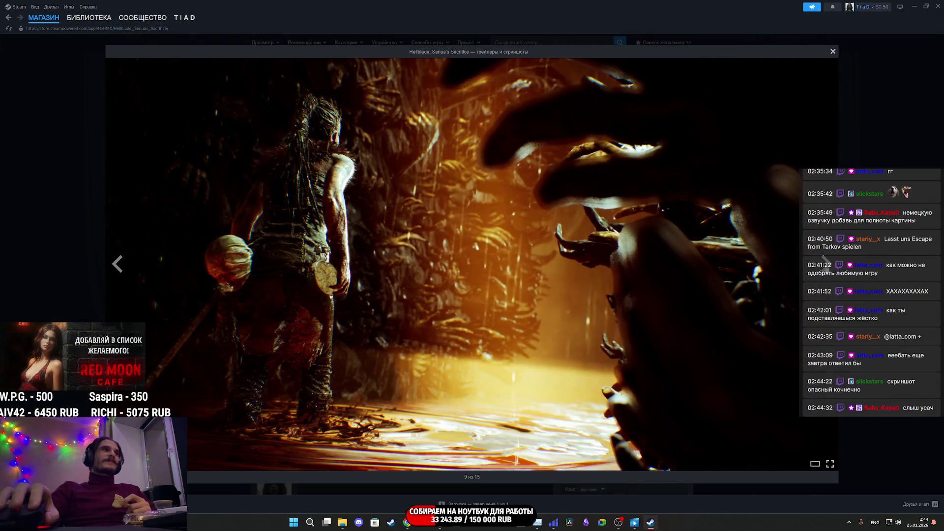
left_click(826, 263)
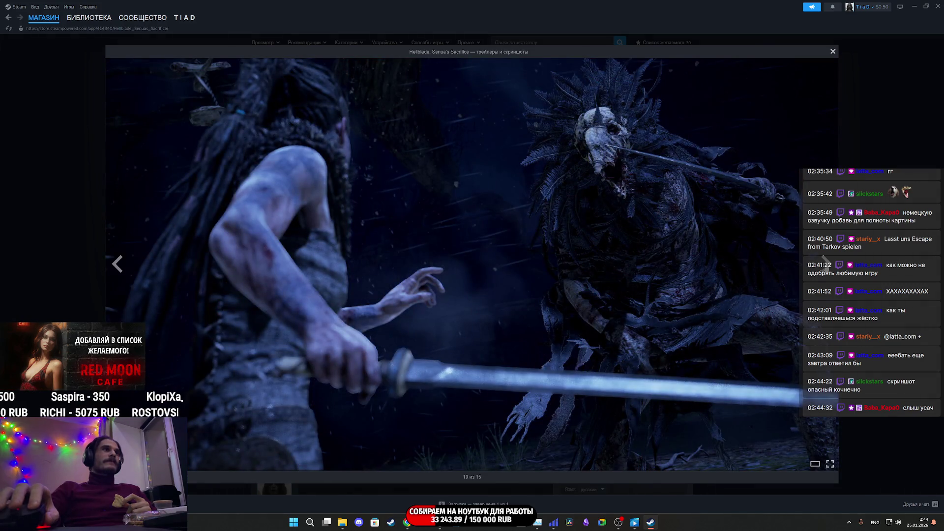
double_click(826, 263)
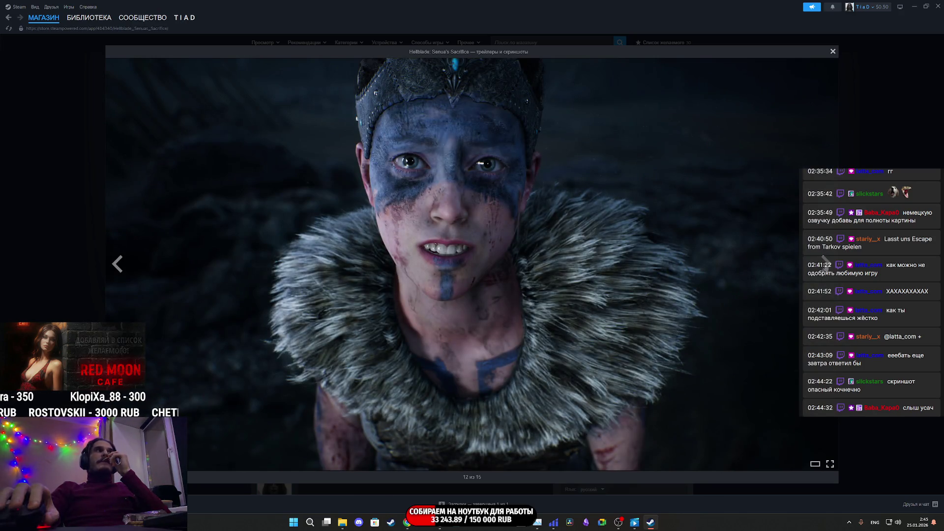
left_click(826, 263)
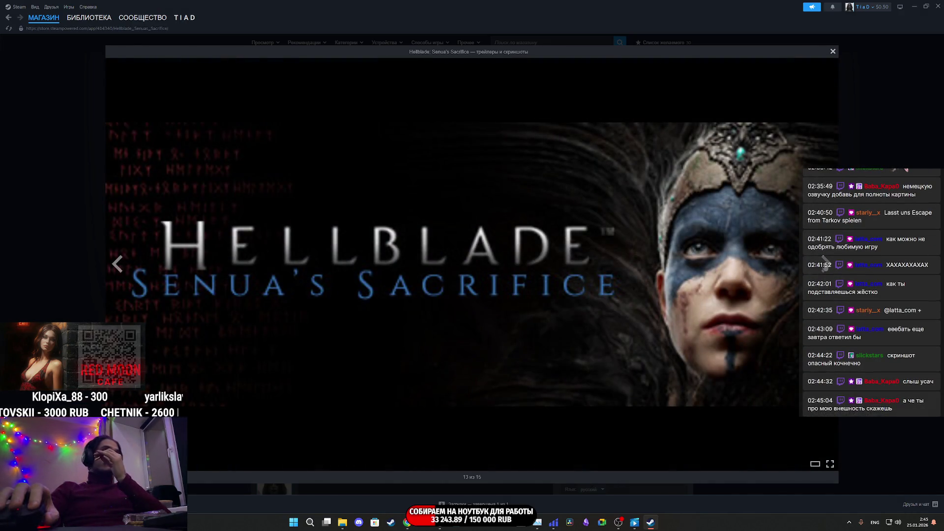
left_click(826, 263)
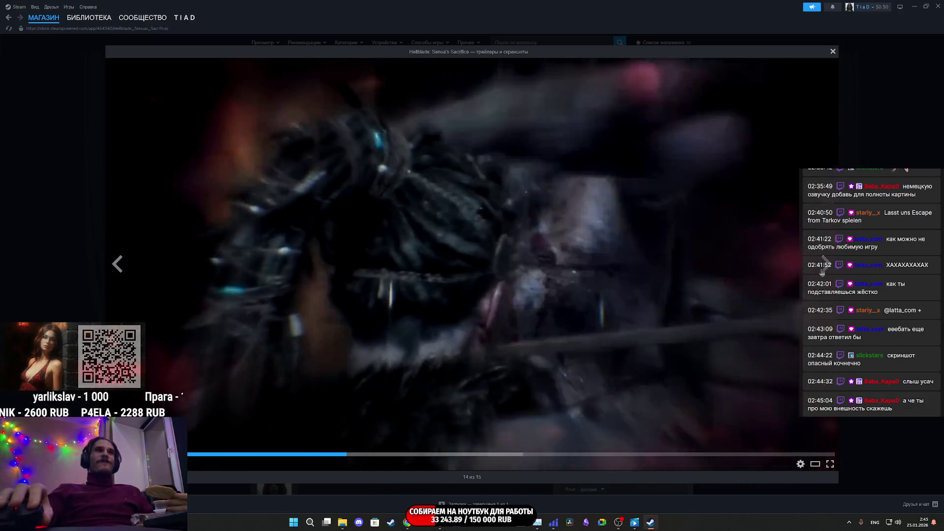
left_click(825, 266)
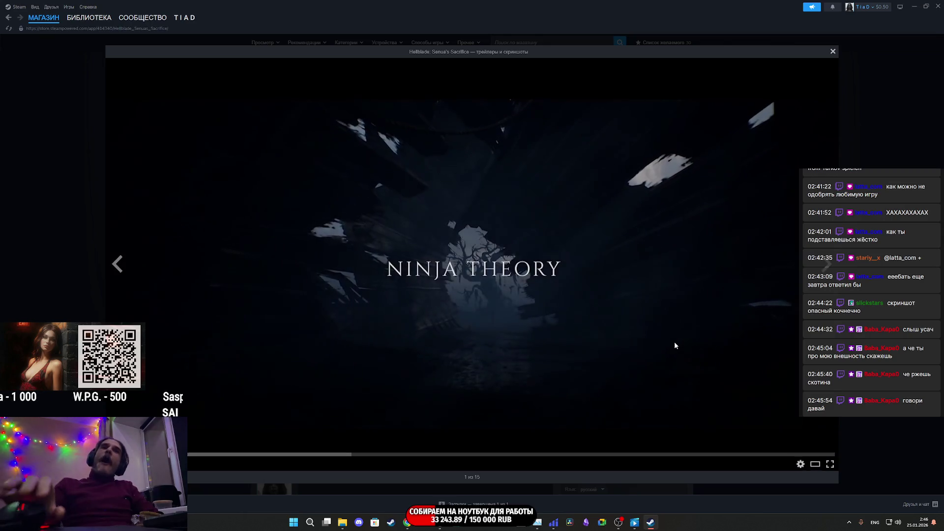
Close the media viewer to return to the Senua's Sacrifice store page
left_click(896, 167)
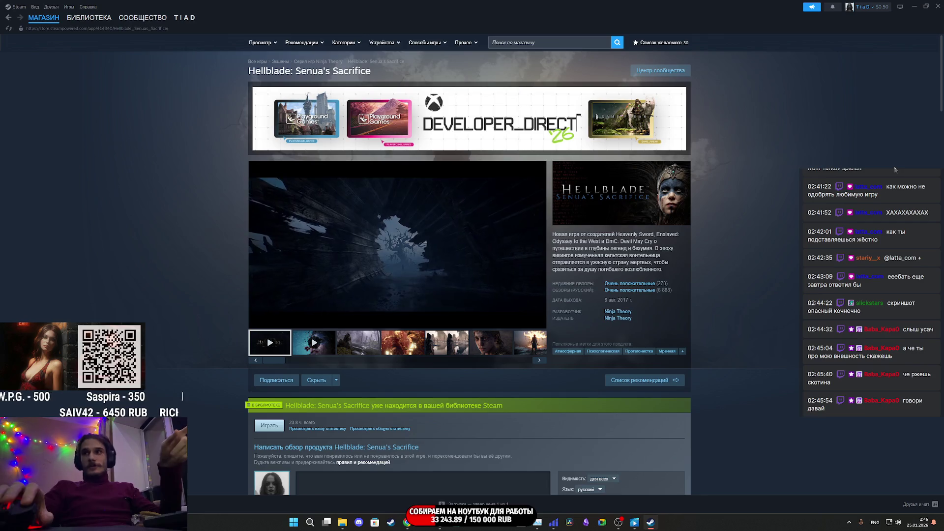
Open Senua's Saga: Hellblade II from the Ninja Theory row and enlarge screenshots up to 4 of 10
scroll(744, 310, "down", 4)
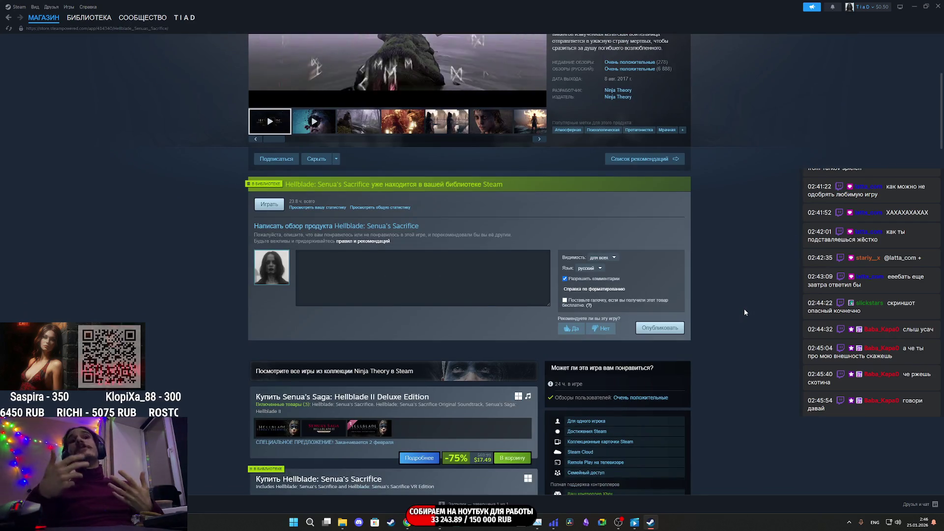
scroll(425, 379, "down", 15)
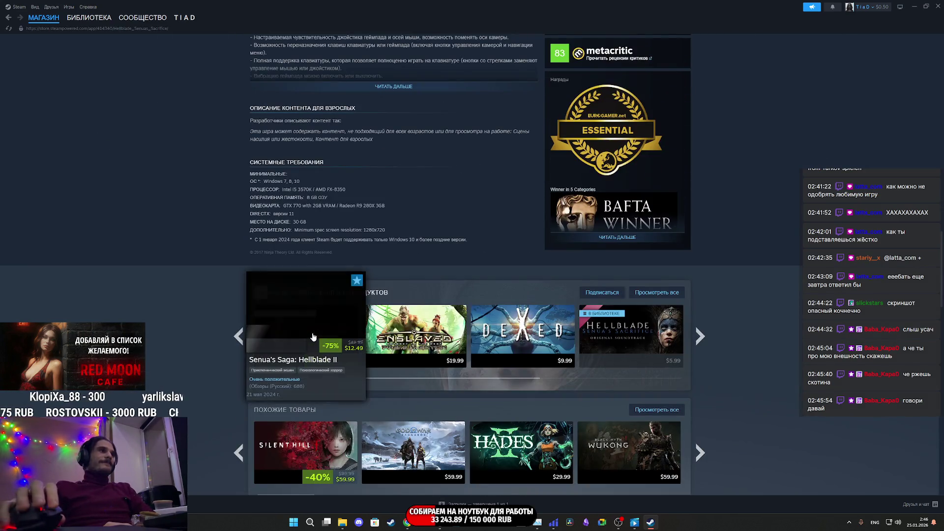
left_click(326, 335)
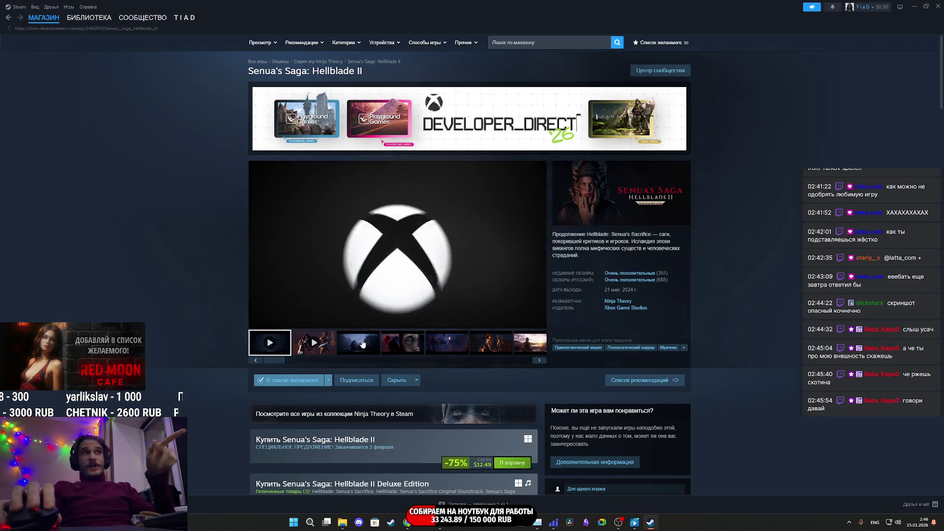
left_click(371, 341)
left_click(426, 275)
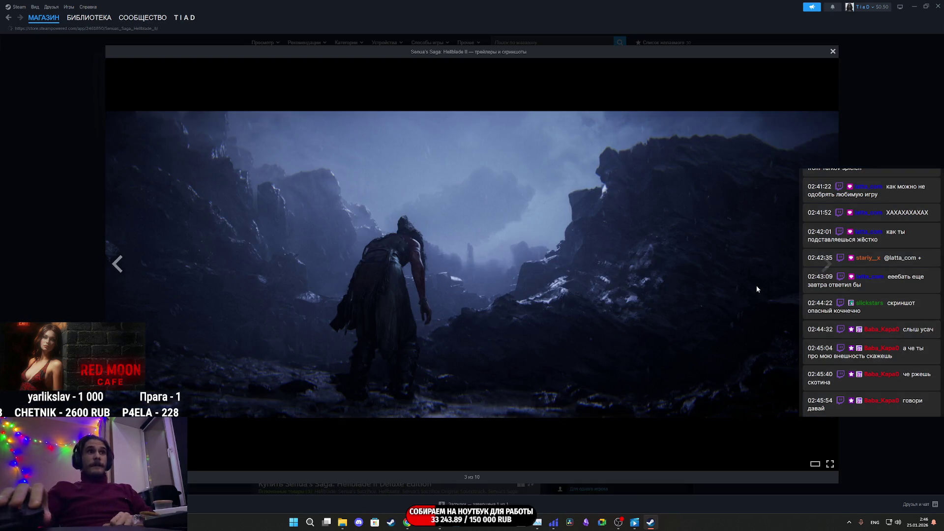
left_click(810, 285)
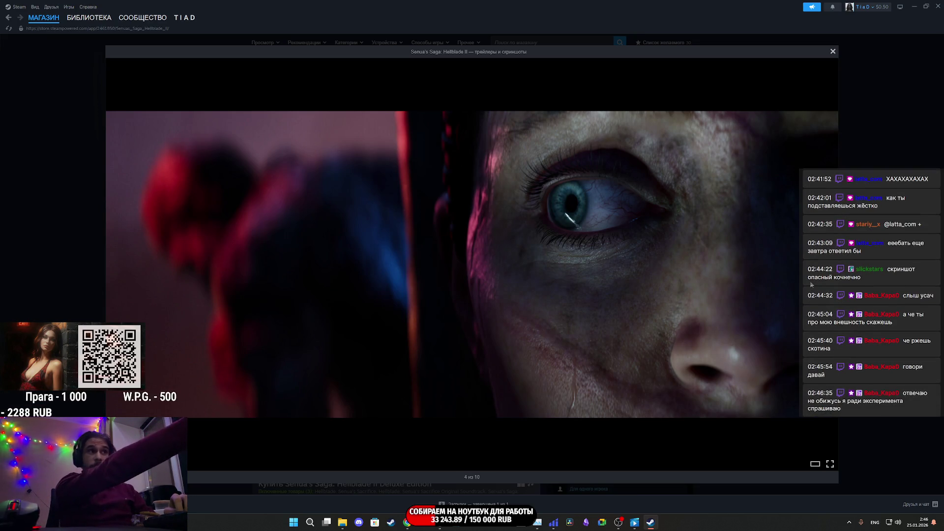
Advance through Hellblade II screenshots to 10 of 10, then close the viewer
left_click(811, 284)
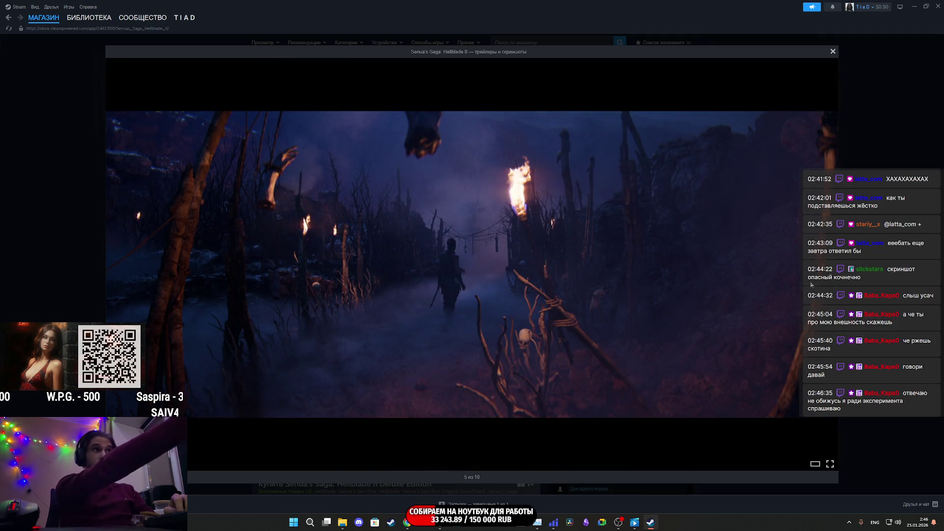
left_click(811, 285)
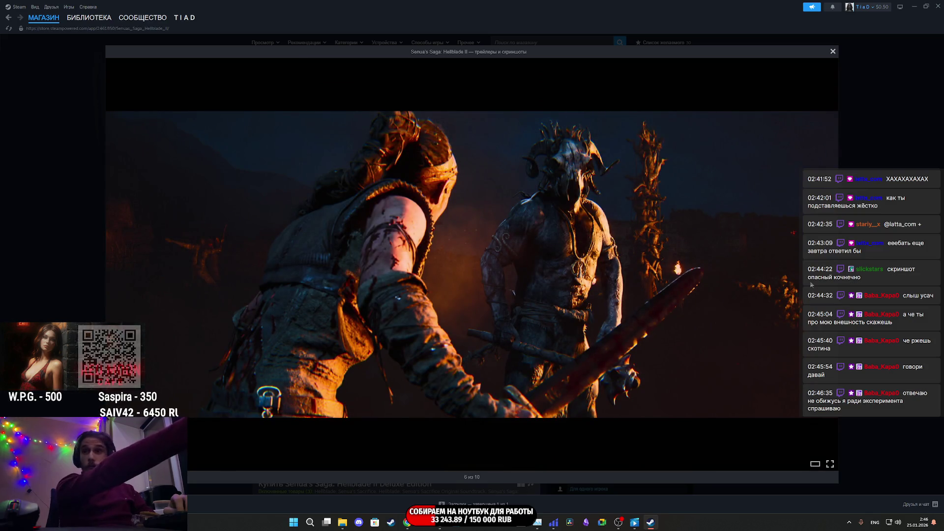
left_click(811, 285)
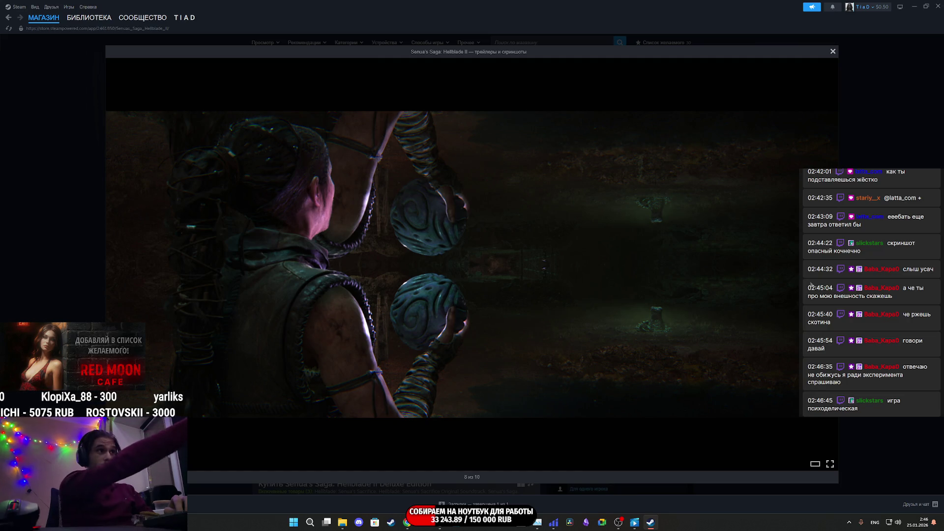
left_click(811, 285)
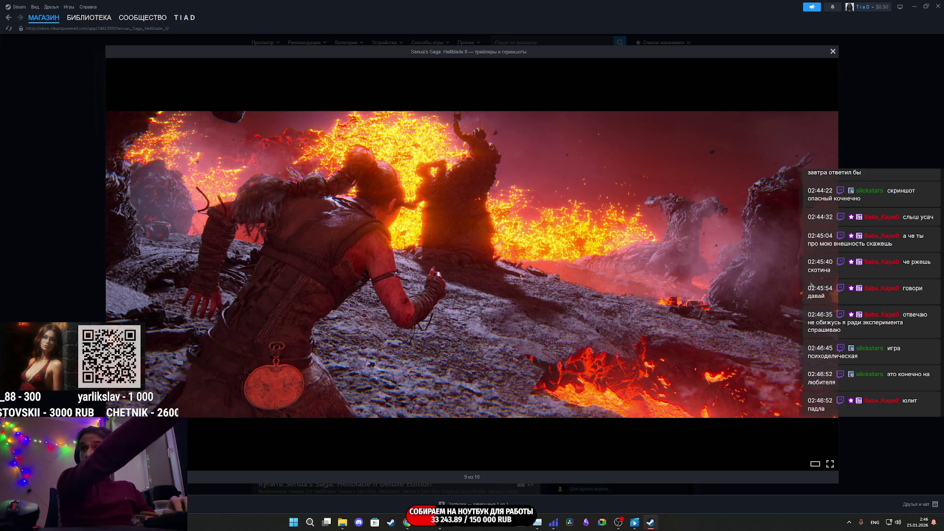
left_click(811, 285)
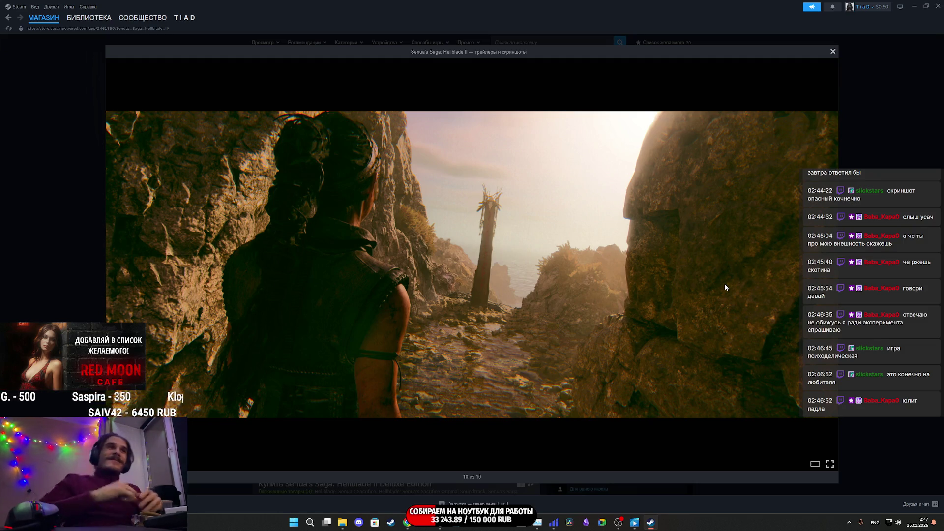
key("Escape")
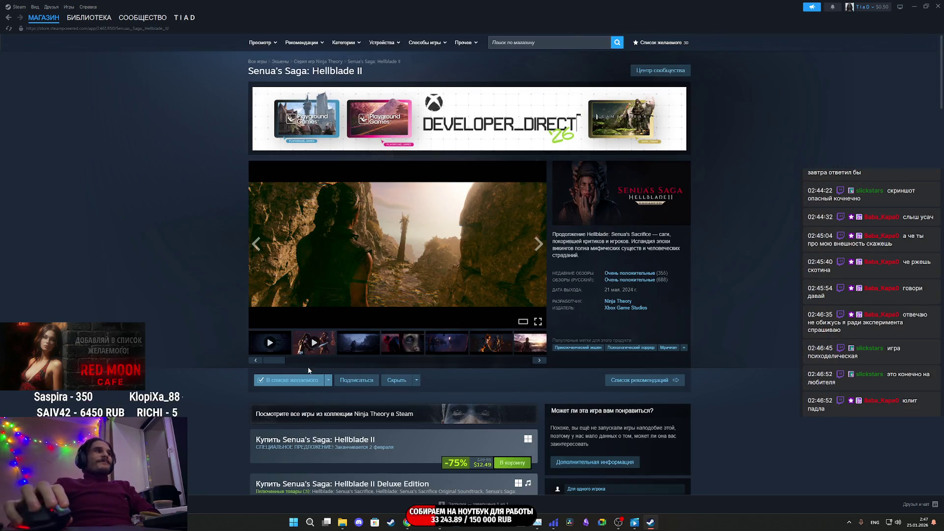
Check Hellblade II review counts under the Язык filter, then scroll back up the page
mouse_move(337, 361)
left_mouse_down()
mouse_move(548, 362)
mouse_move(276, 361)
left_mouse_up()
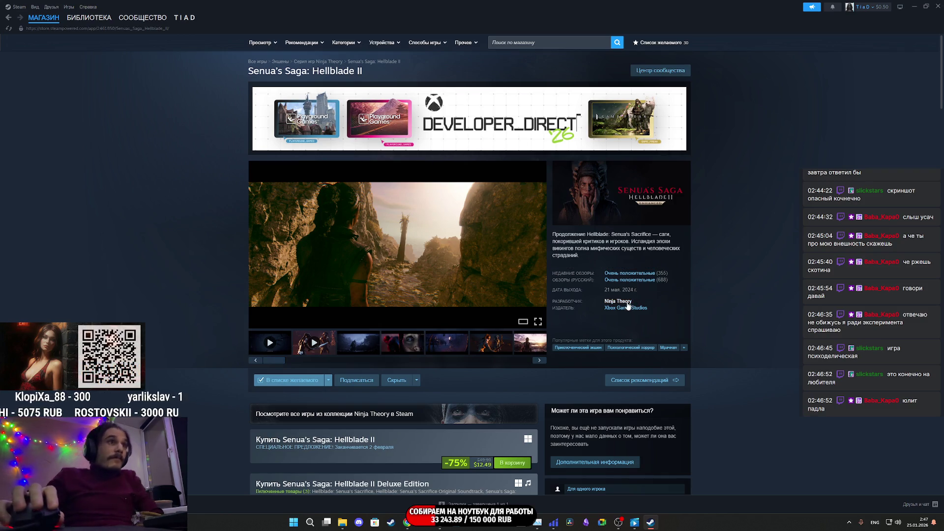
mouse_move(629, 285)
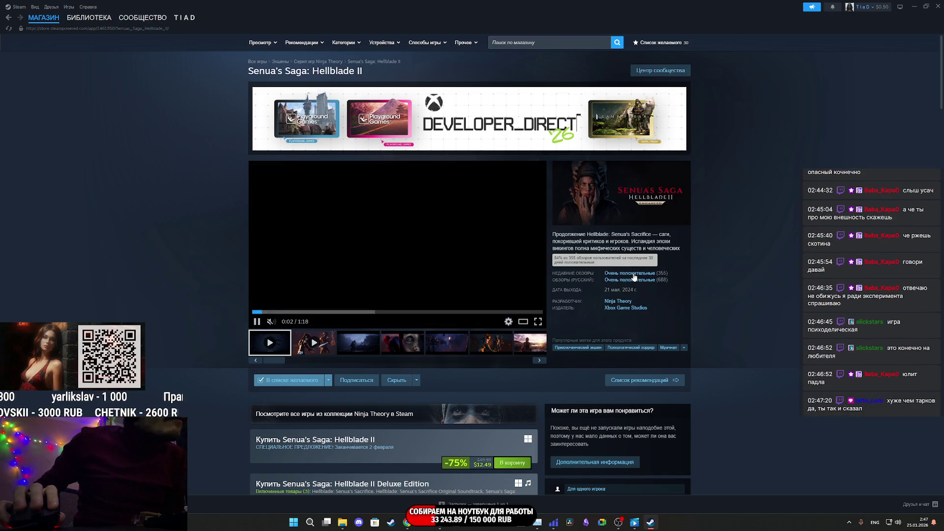
scroll(585, 294, "down", 9)
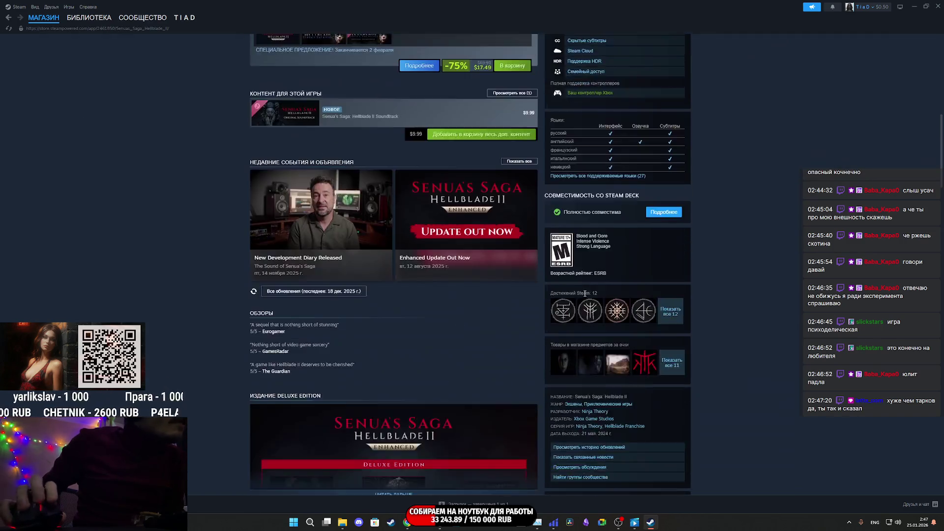
scroll(585, 294, "down", 5)
scroll(577, 295, "up", 6)
scroll(567, 296, "down", 5)
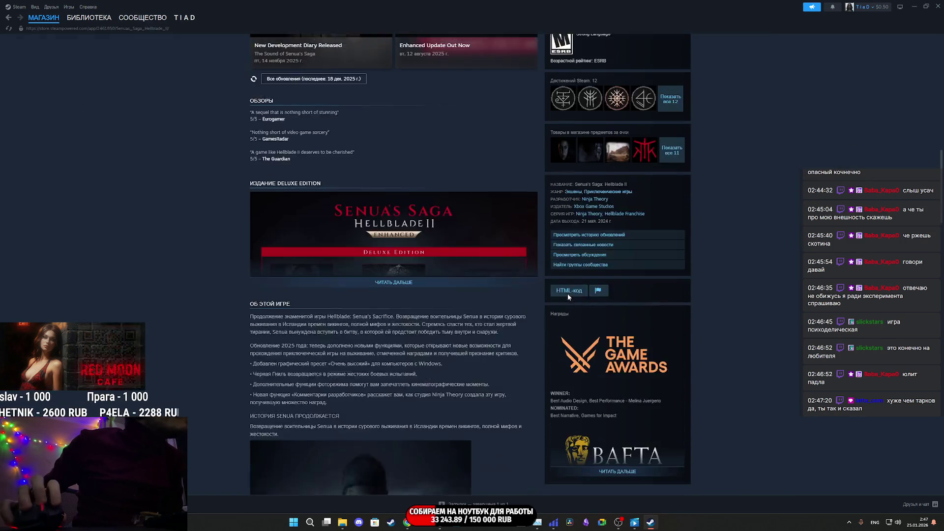
scroll(568, 296, "down", 18)
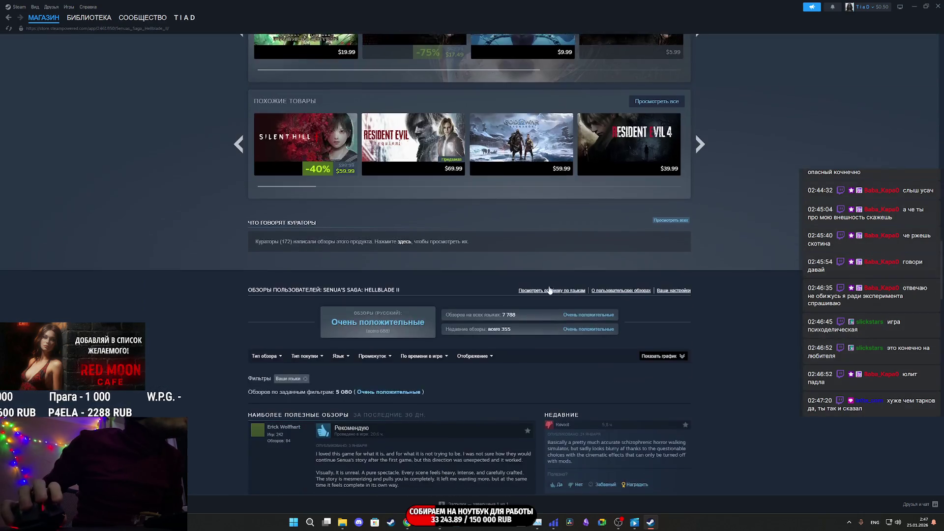
scroll(552, 289, "down", 5)
mouse_move(348, 101)
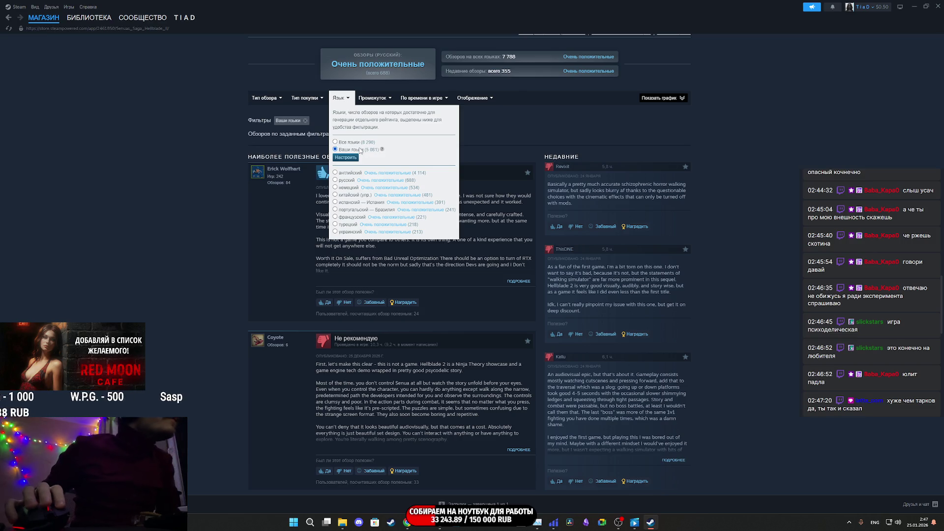
scroll(726, 165, "up", 20)
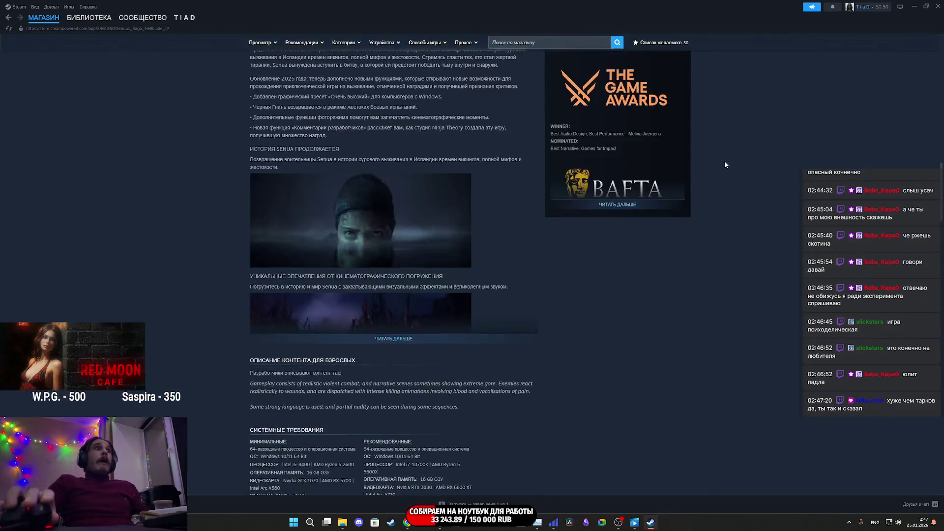
scroll(725, 164, "up", 15)
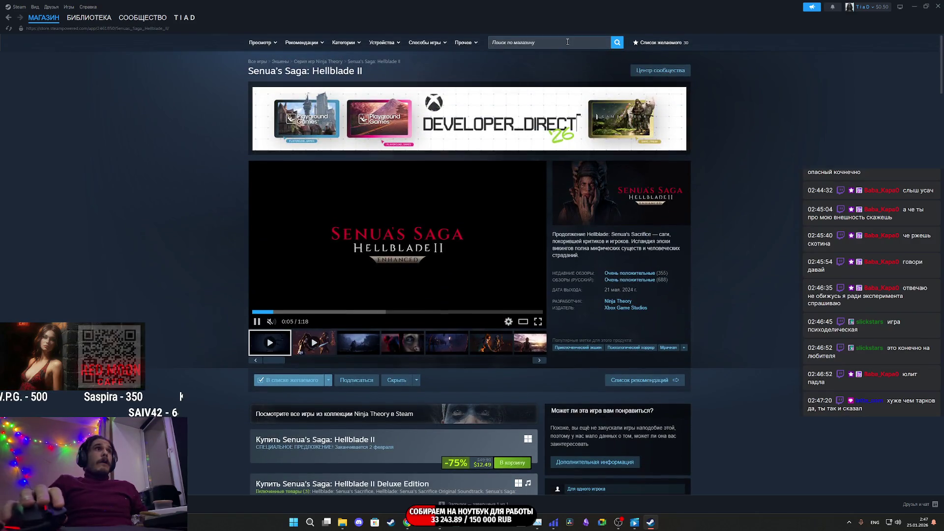
Search the store for 'vladic' and open the VLADiK BRUTAL page
left_click(568, 42)
type("vla")
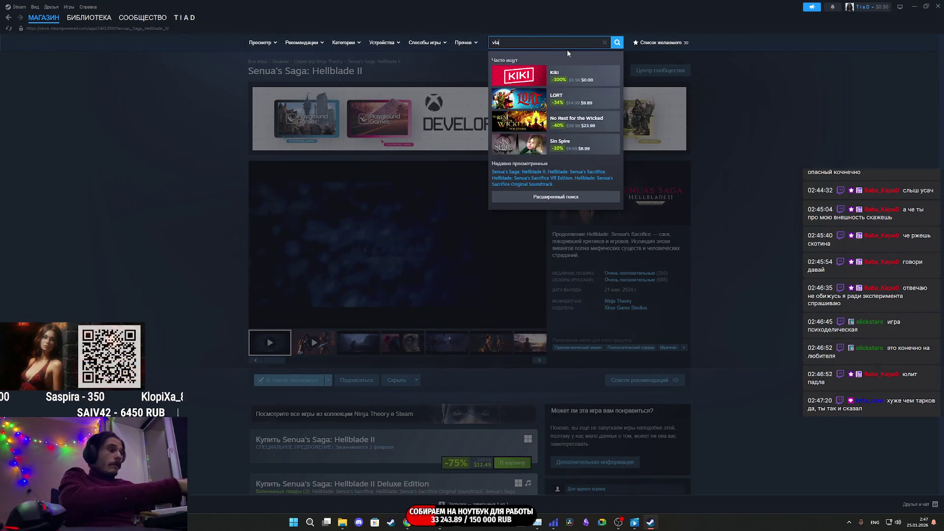
type("dick")
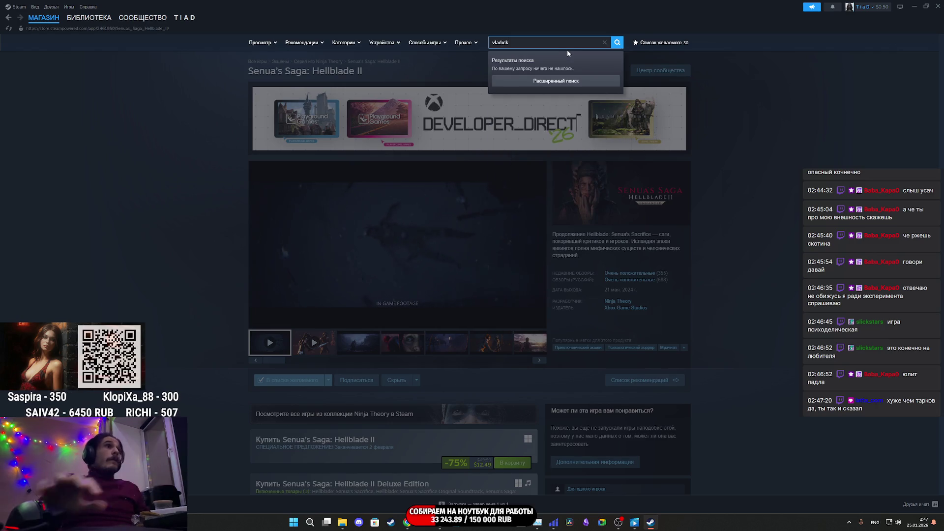
key("BackSpace")
key("BackSpace")
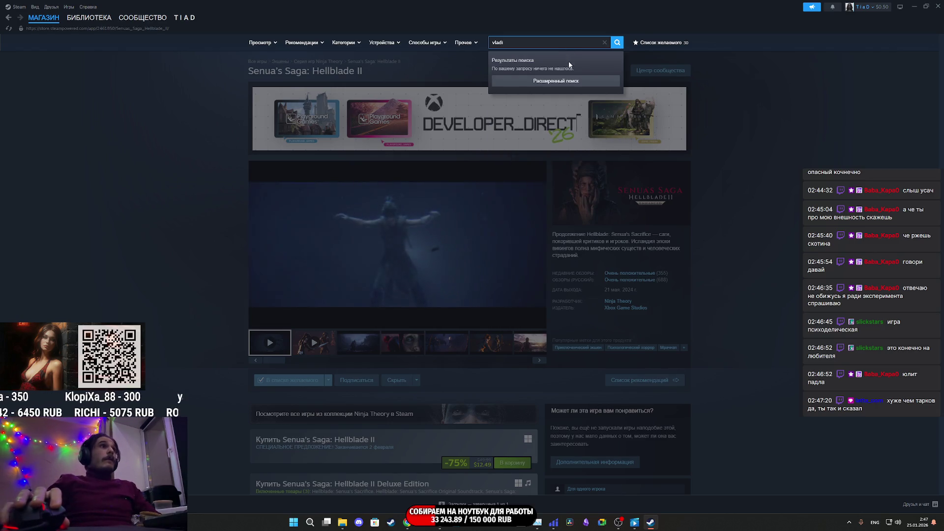
left_click(574, 79)
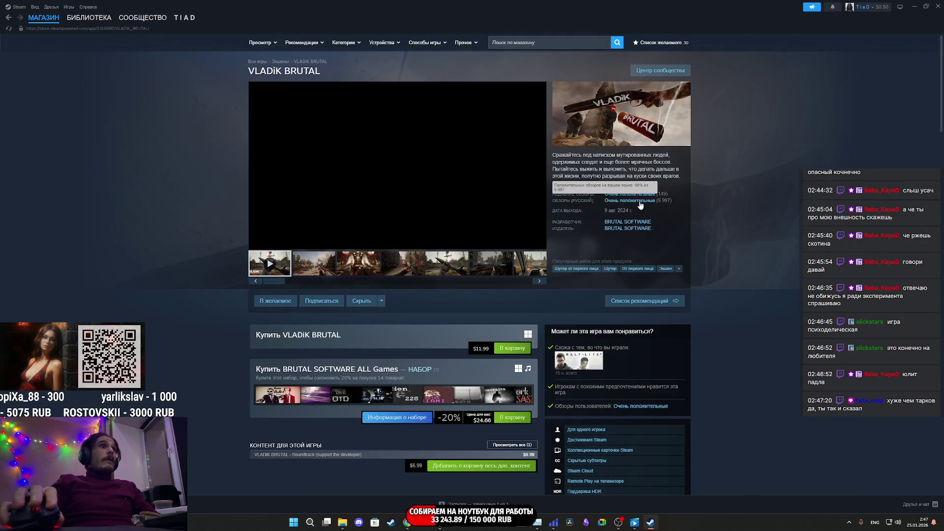
Set the VLADiK BRUTAL reviews language filter to Все языки
scroll(492, 211, "down", 15)
scroll(524, 227, "down", 5)
scroll(370, 169, "up", 5)
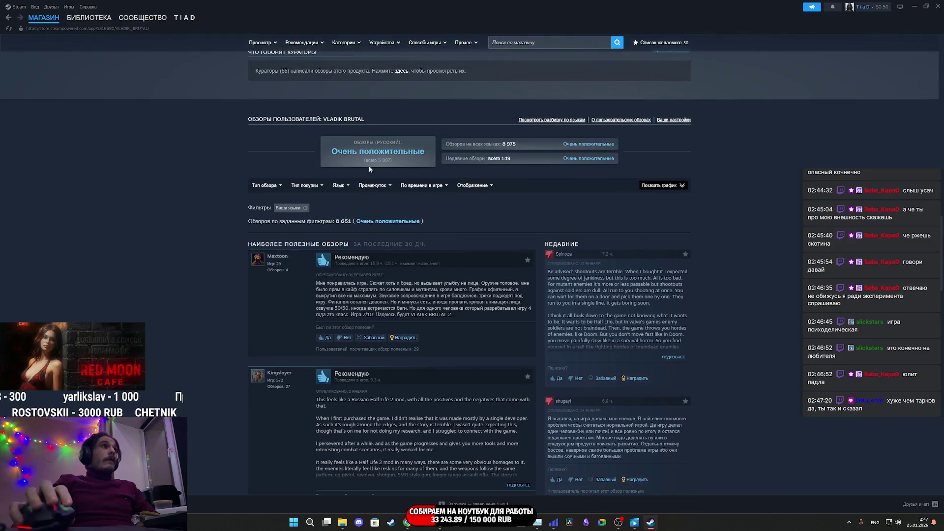
mouse_move(343, 191)
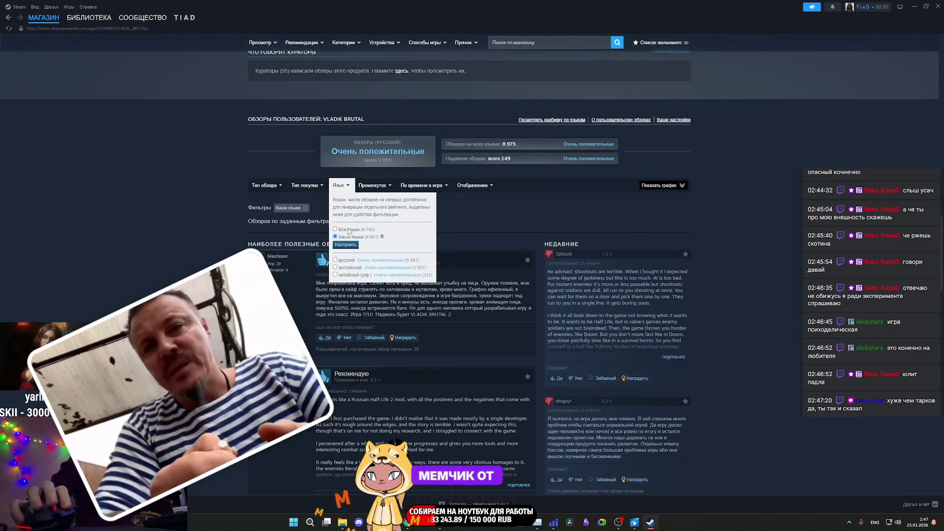
left_click(347, 232)
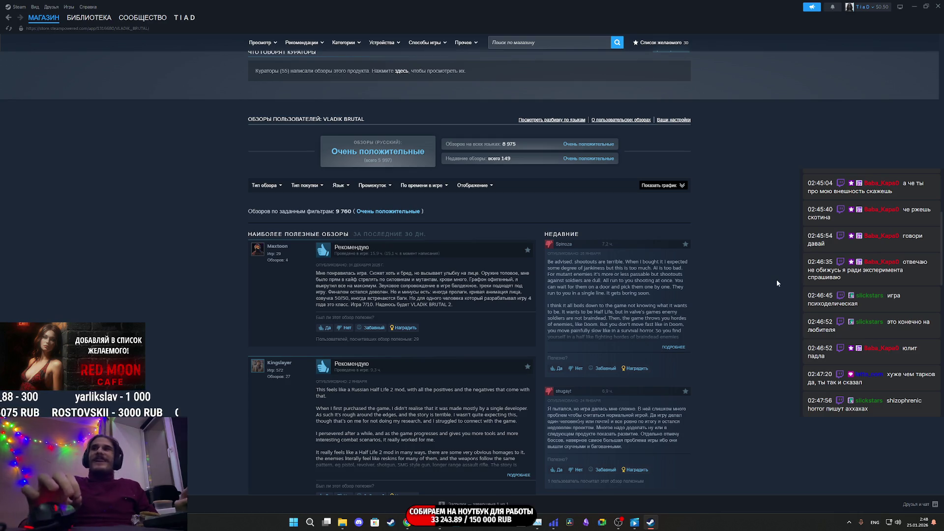
scroll(777, 283, "up", 20)
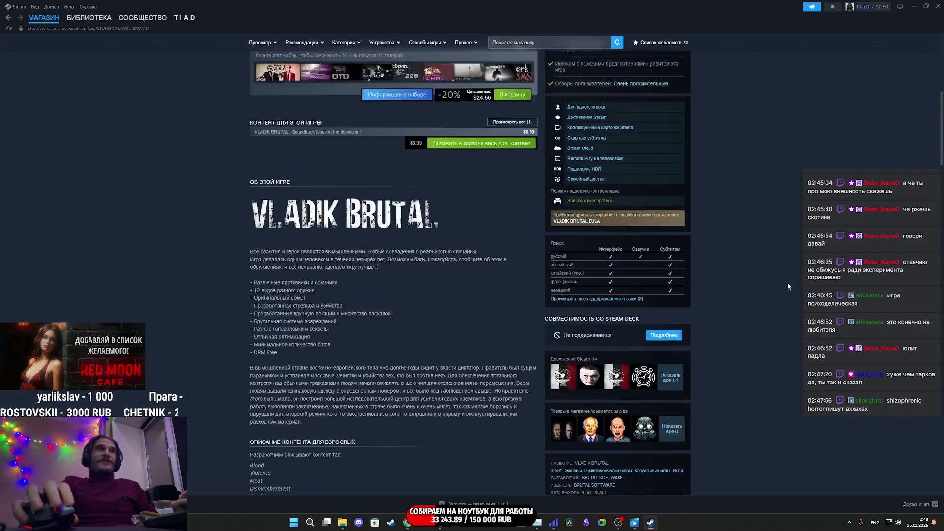
scroll(779, 286, "up", 1)
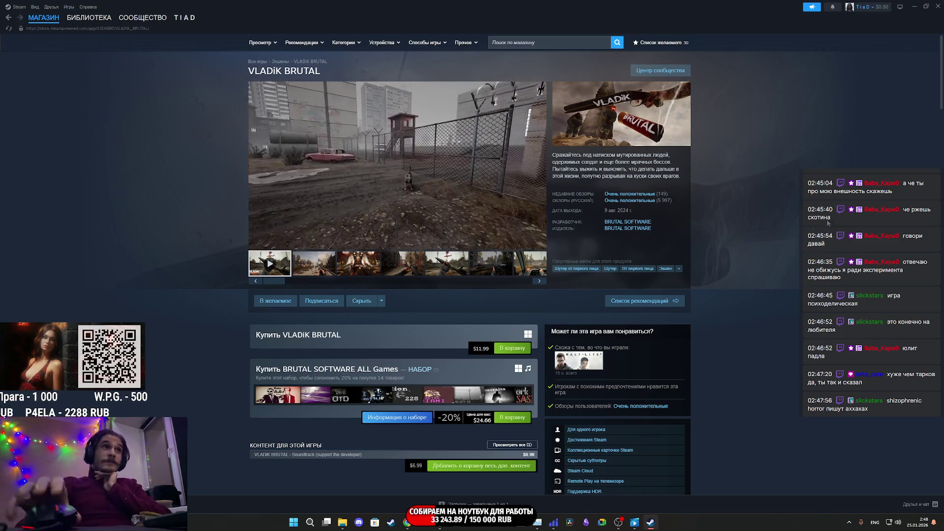
Open the Steam store page of Hellblade: Senua's Sacrifice VR Edition from the library
left_click(94, 22)
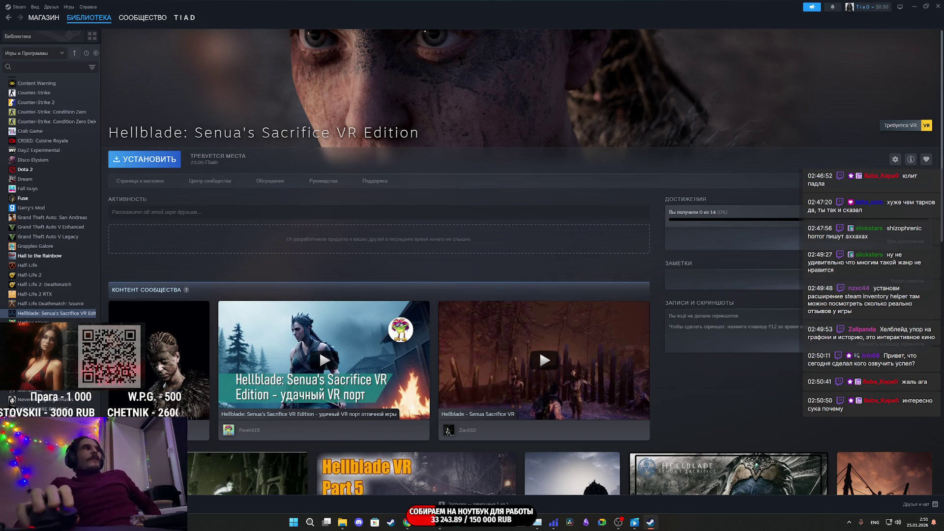
left_click(159, 181)
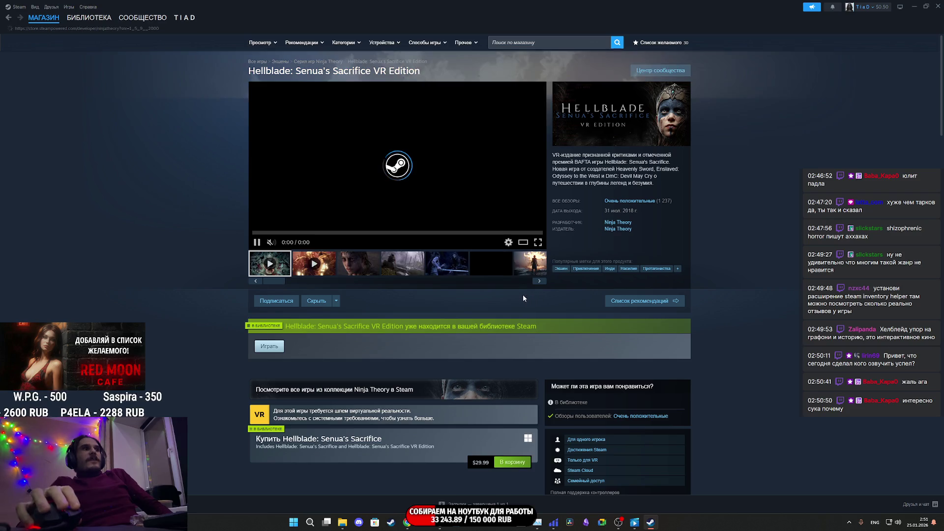
Open the Hellblade: Senua's Sacrifice store page, view a screenshot, then go to Ninja Theory's developer page
scroll(423, 299, "down", 6)
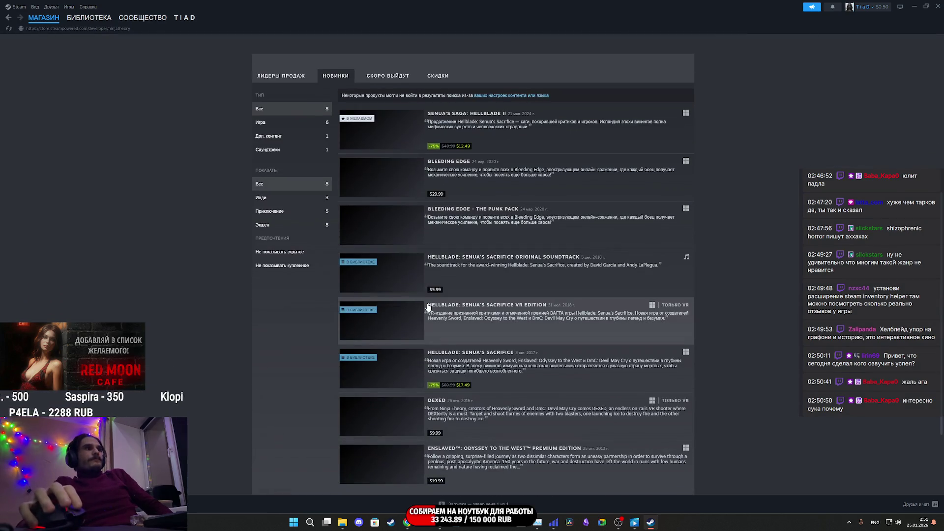
left_click(389, 379)
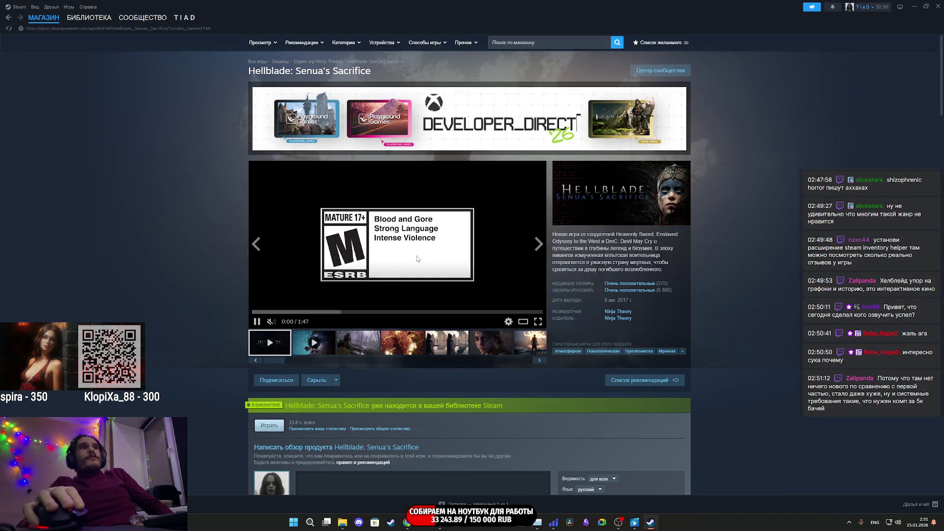
left_click(357, 348)
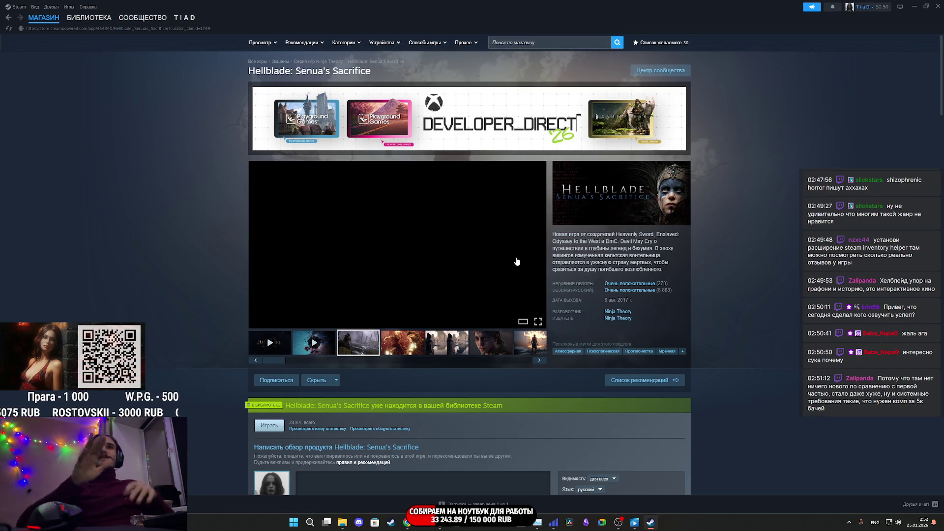
left_click(619, 307)
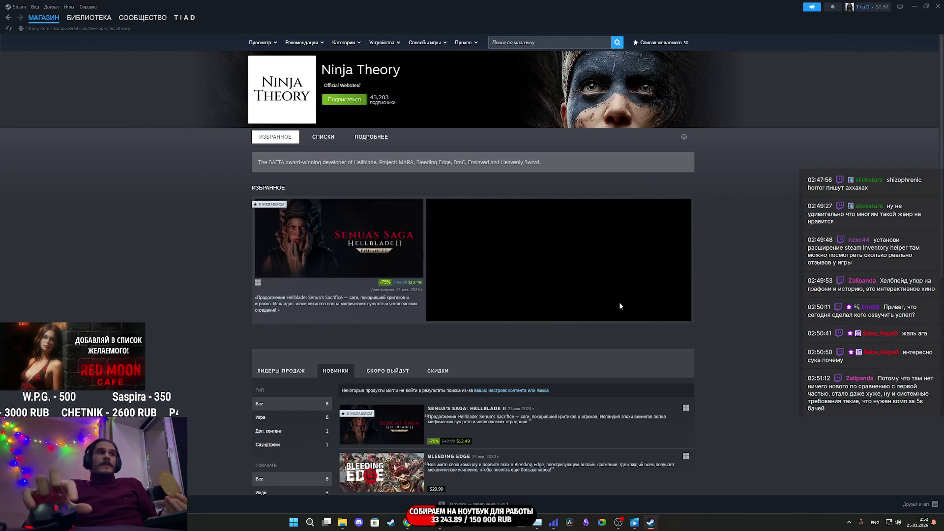
Open the Senua's Saga: Hellblade II store page from the Ninja Theory developer page
left_click(390, 423)
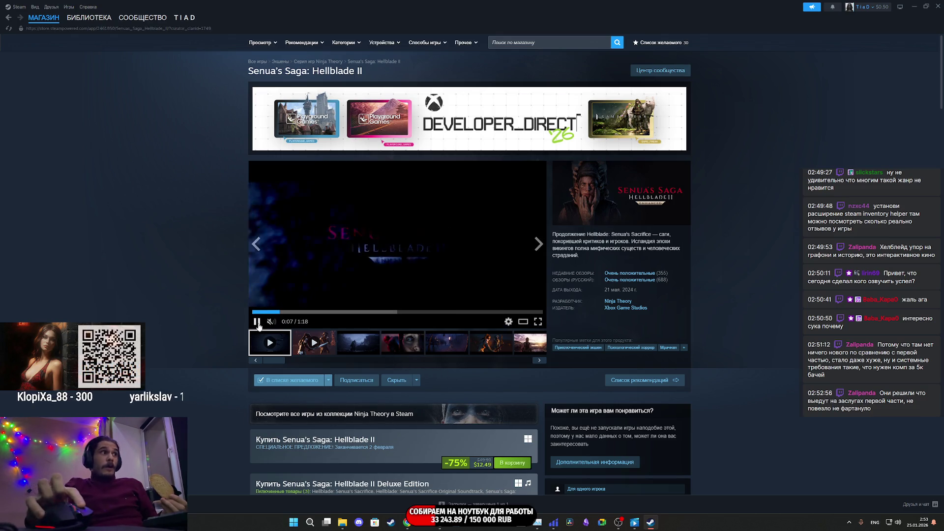
Pause the Hellblade II trailer at 0:07
left_click(257, 322)
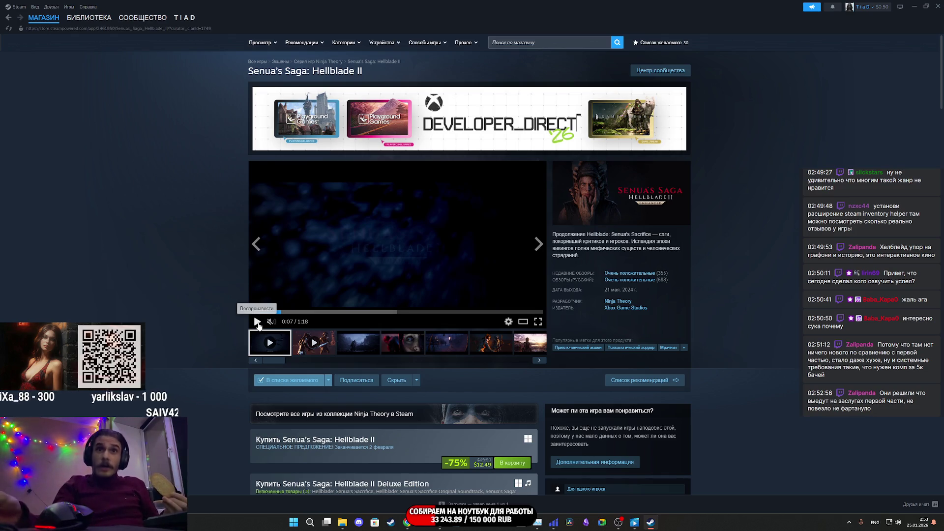